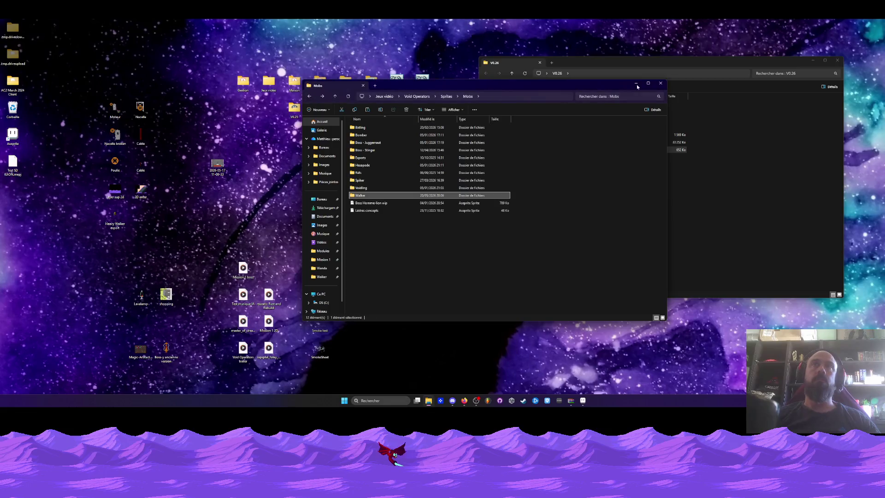
Close the Walker folder window and select frames 12 through 57 in Aseprite's timeline.
click(660, 83)
click(582, 399)
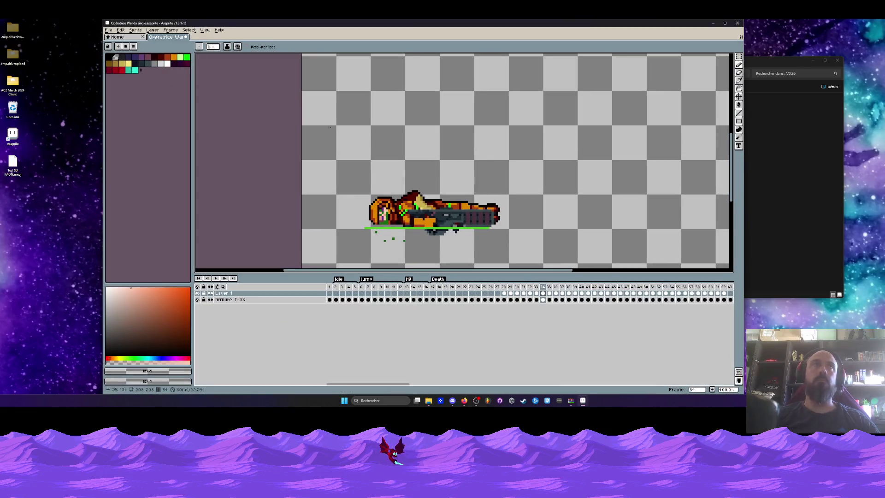
click(336, 286)
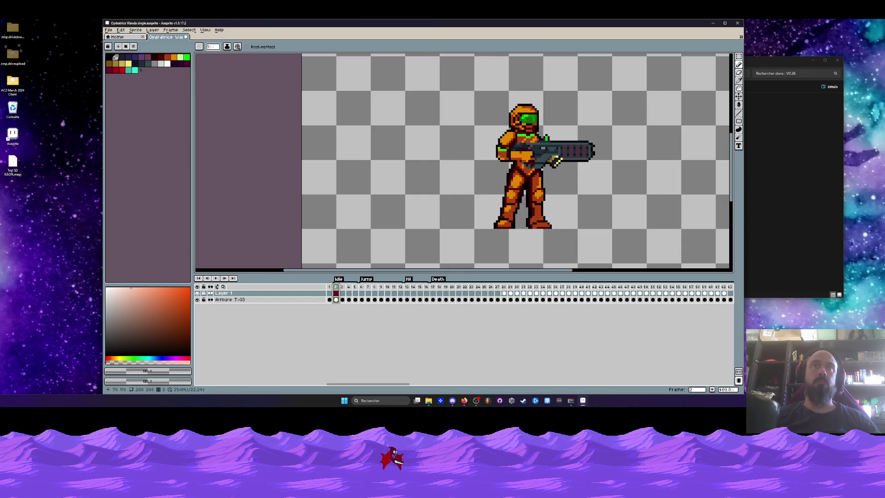
drag(433, 287, 624, 288)
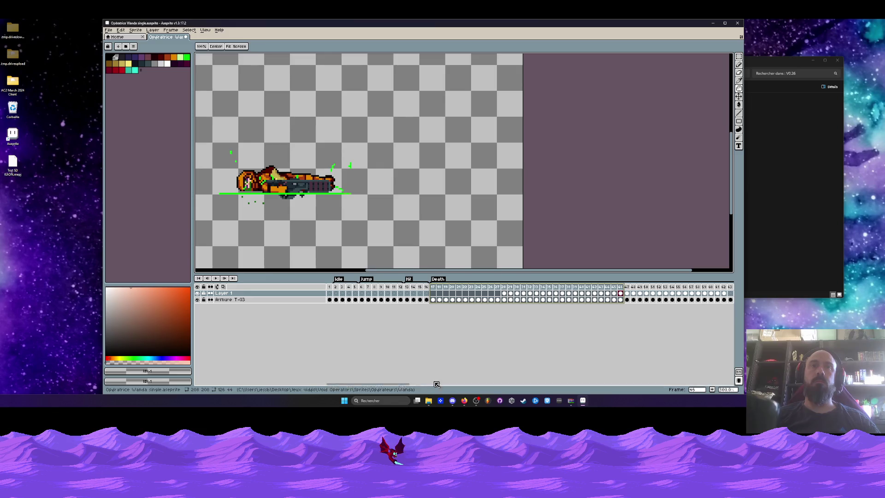
scroll(415, 294, right, 5)
mouse_move(362, 289)
mouse_down()
mouse_move(343, 289)
mouse_move(410, 299)
mouse_move(588, 293)
mouse_up()
Minimize Aseprite, close the V0.26 folder and bring back the Void Operators folder window.
click(712, 23)
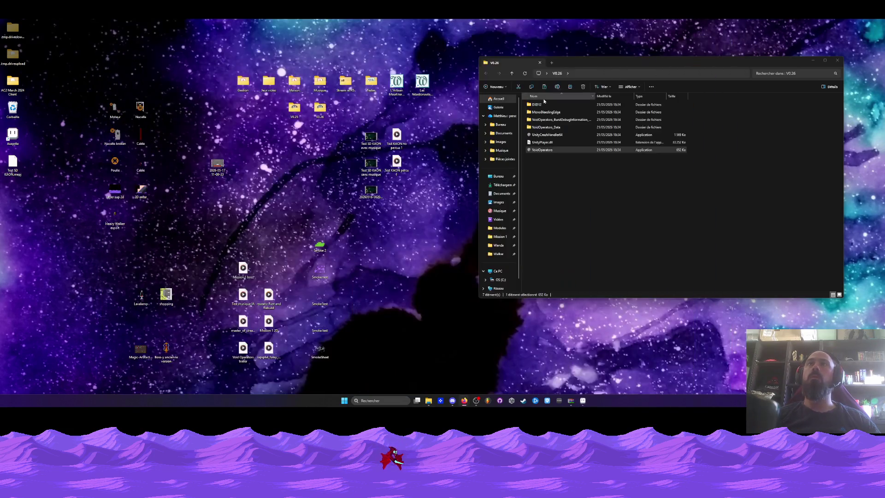
click(845, 62)
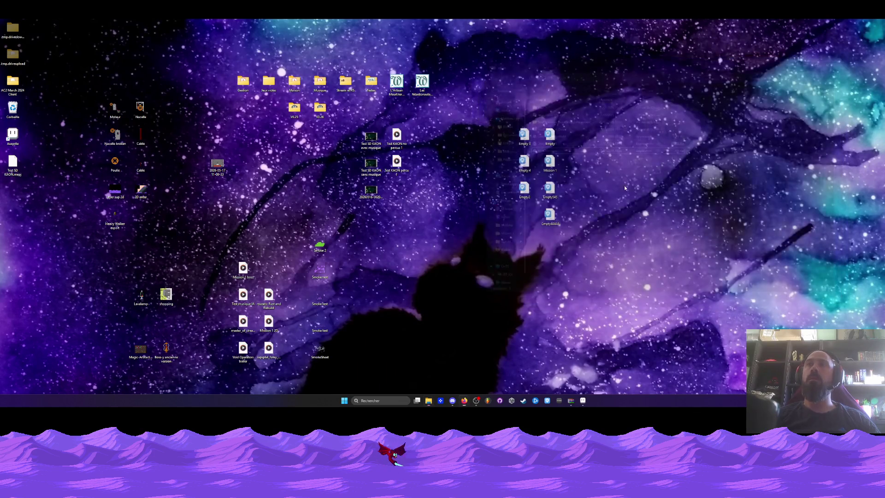
mouse_move(429, 401)
click(468, 374)
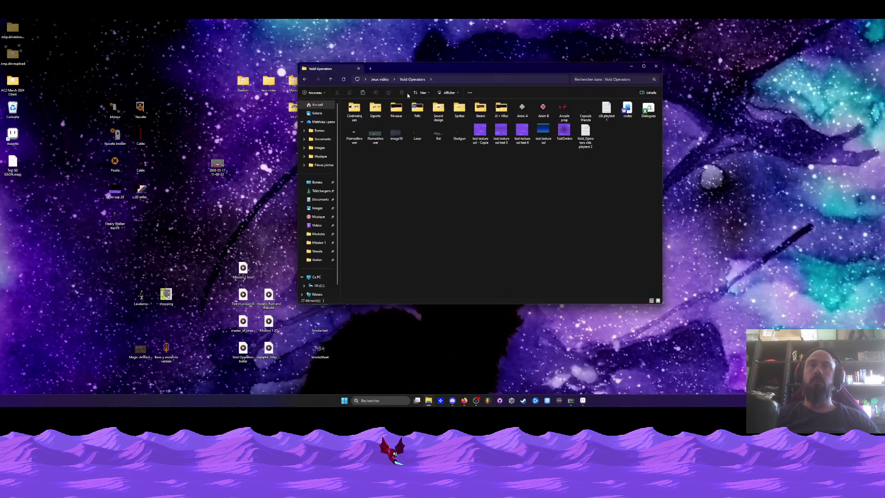
Open Voidling.aseprite from Sprites > Mobs > Voidling in Aseprite.
double_click(459, 109)
double_click(368, 118)
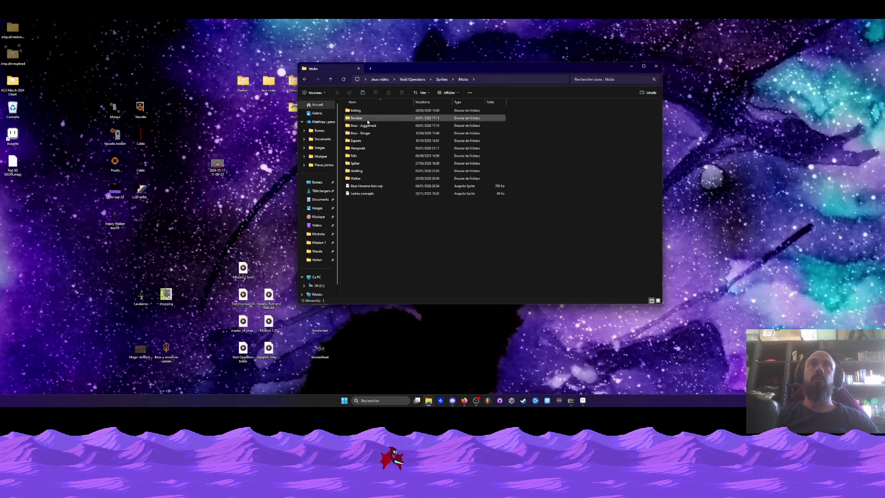
double_click(364, 170)
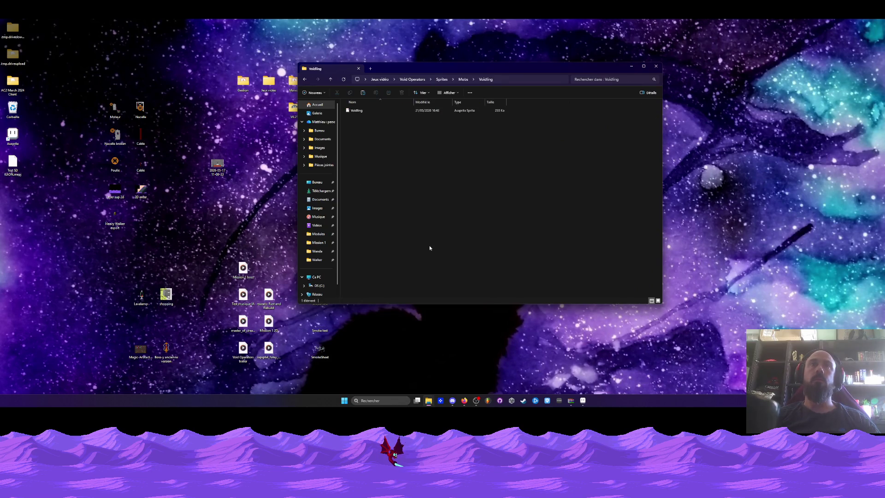
double_click(355, 111)
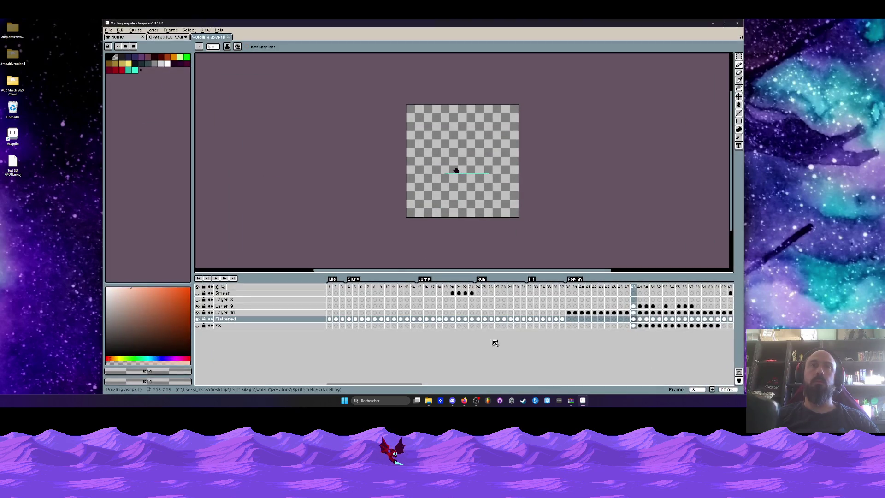
Select the Voidling's Recall frames 78 to 90, then switch back to the Opératrice Wanda tab.
drag(412, 384, 468, 384)
click(425, 287)
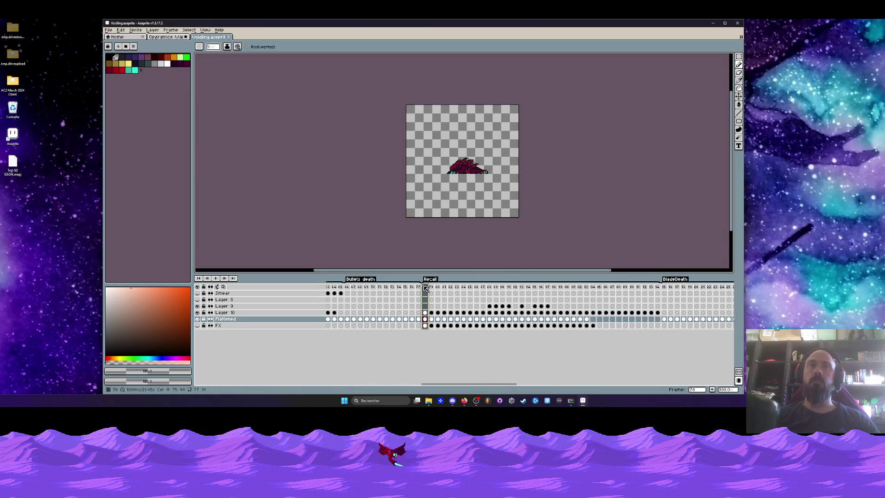
drag(426, 287, 502, 287)
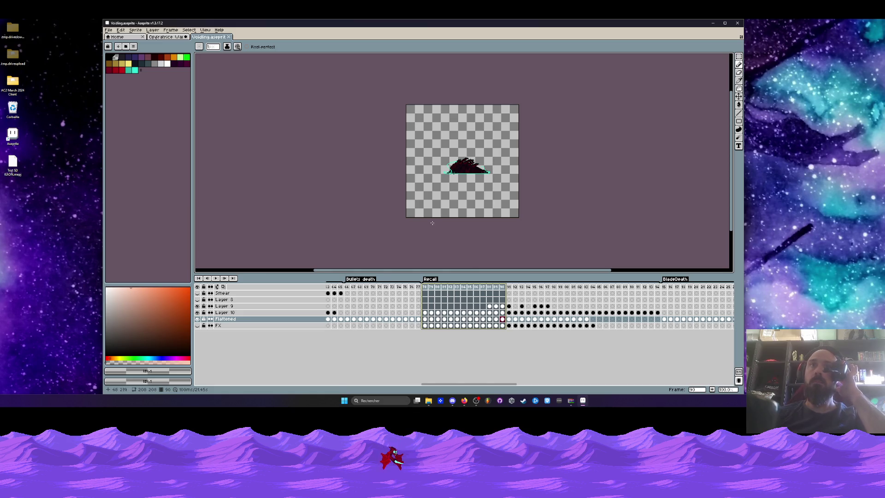
key(ctrl+shift+Tab)
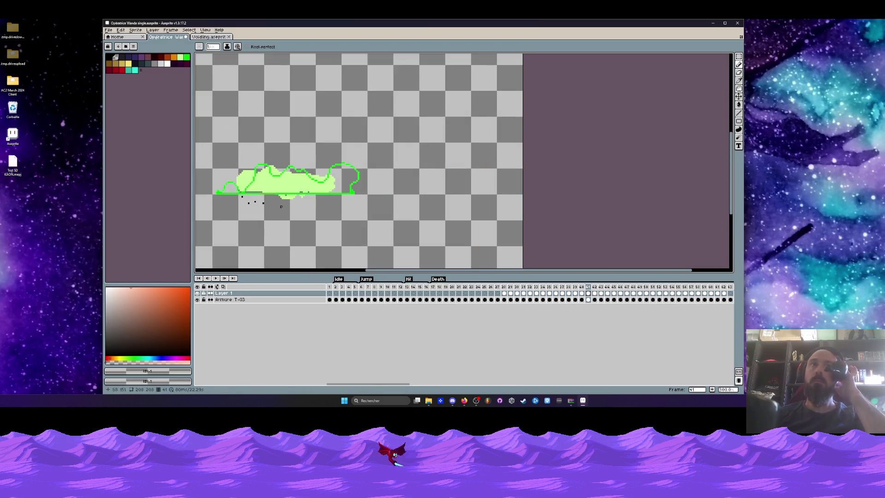
On frame 40 of the Armure T-03 layer, draw a rectangular selection around the fallen character.
key(Left)
drag(304, 190, 427, 191)
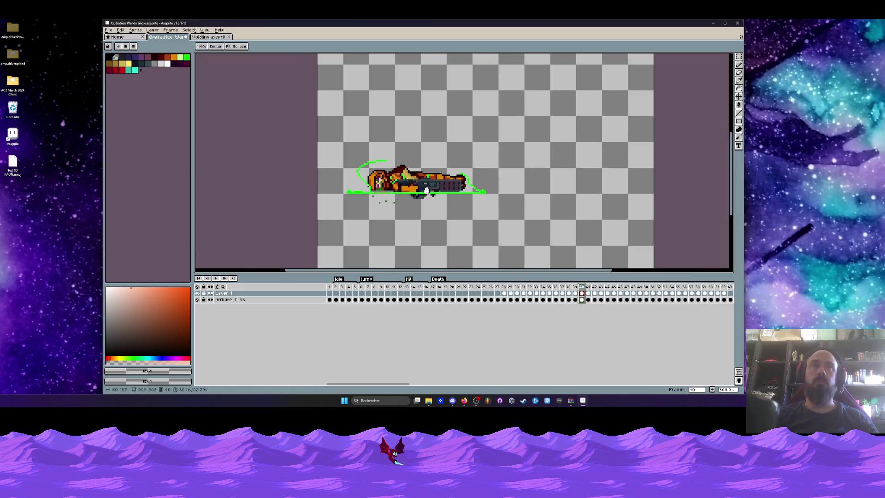
click(581, 300)
key(m)
drag(318, 133, 509, 240)
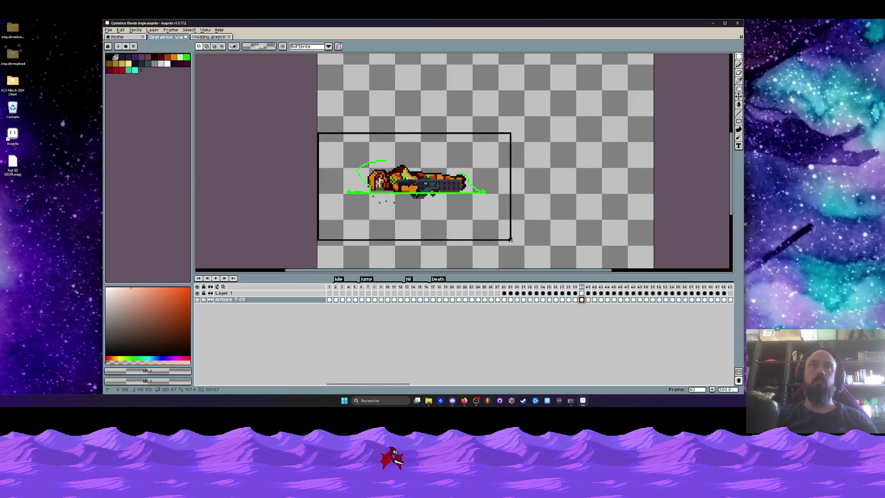
Maximize Aseprite, preview the animation, then restore a shorter timeline panel.
key(Tab)
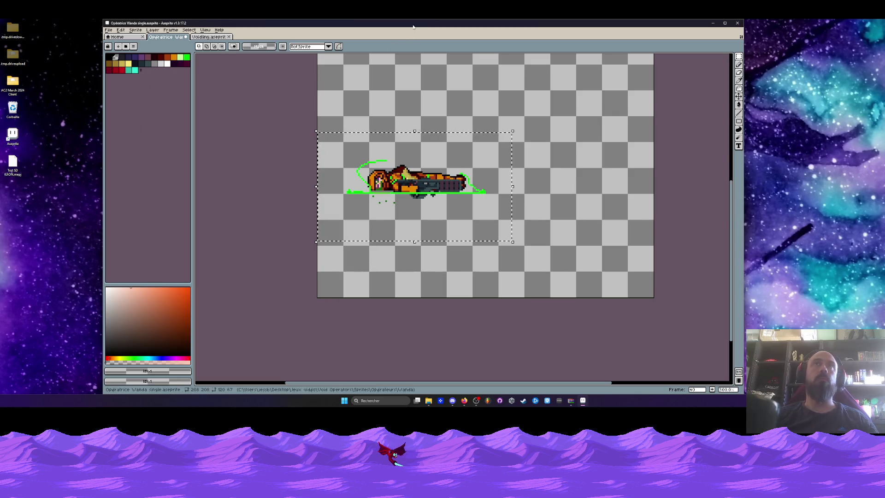
mouse_move(413, 26)
mouse_down()
mouse_move(415, 37)
mouse_move(415, 19)
mouse_up()
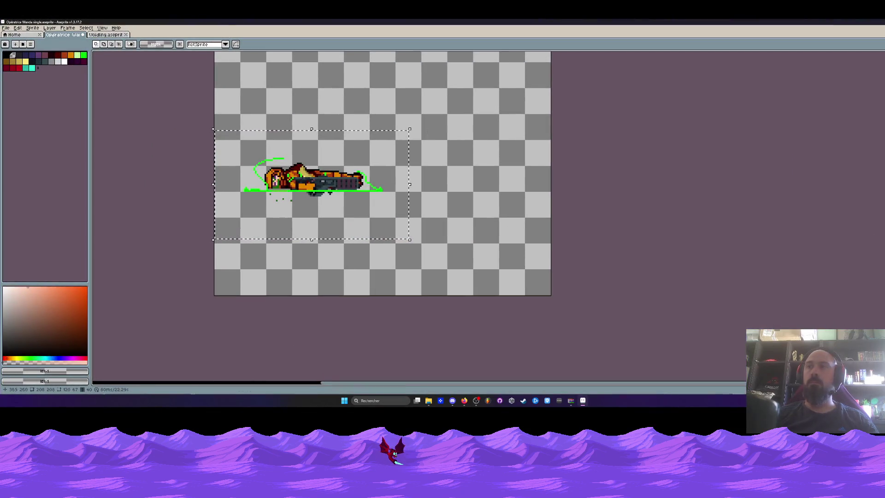
key(F7)
key(ctrl+d)
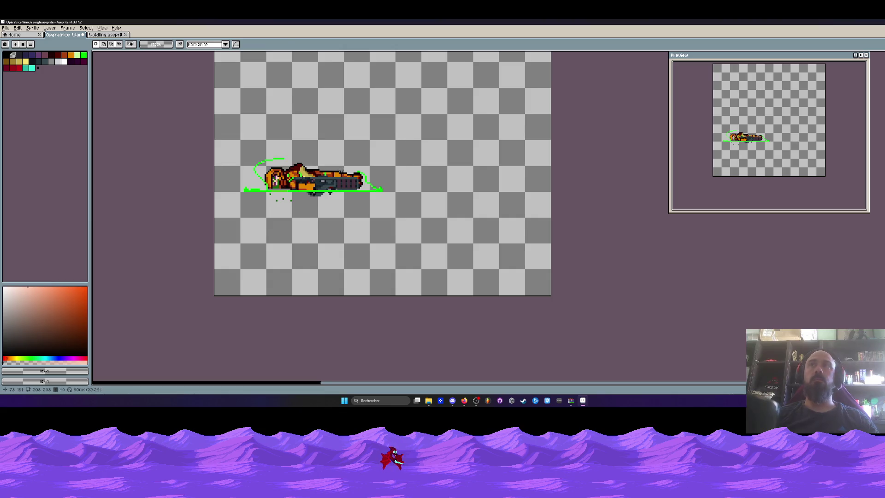
key(minus)
key(ctrl+shift+d)
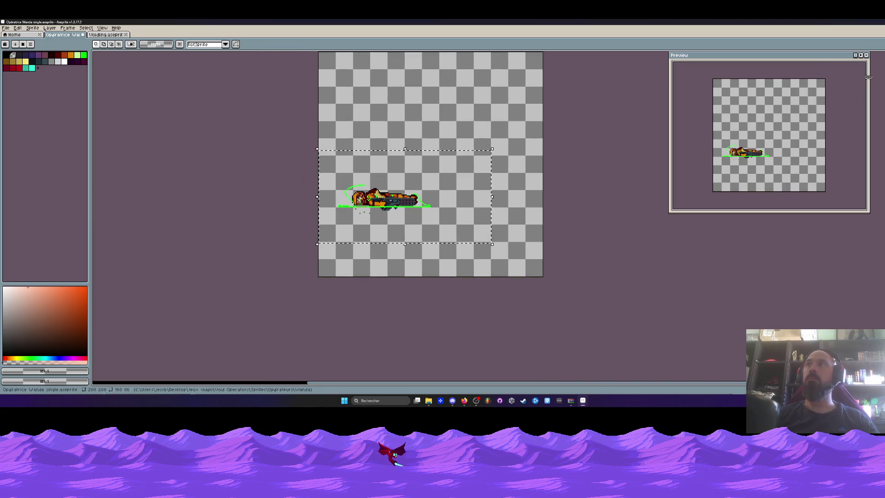
click(867, 56)
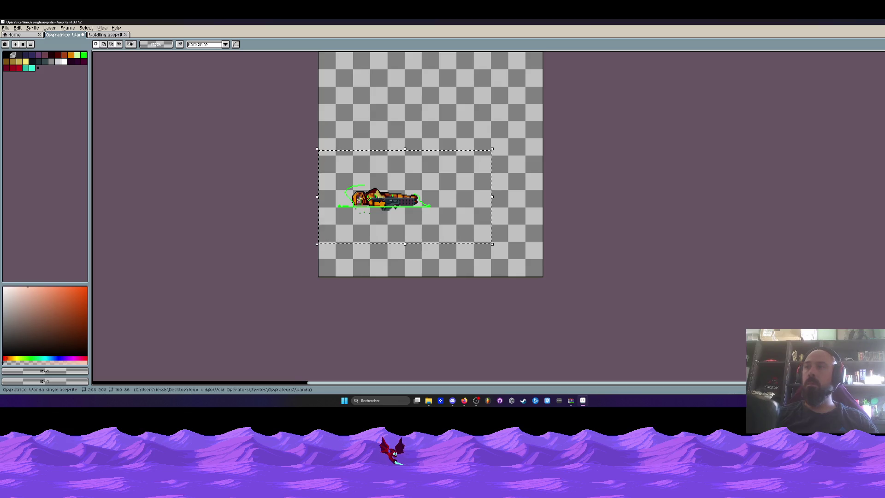
key(Tab)
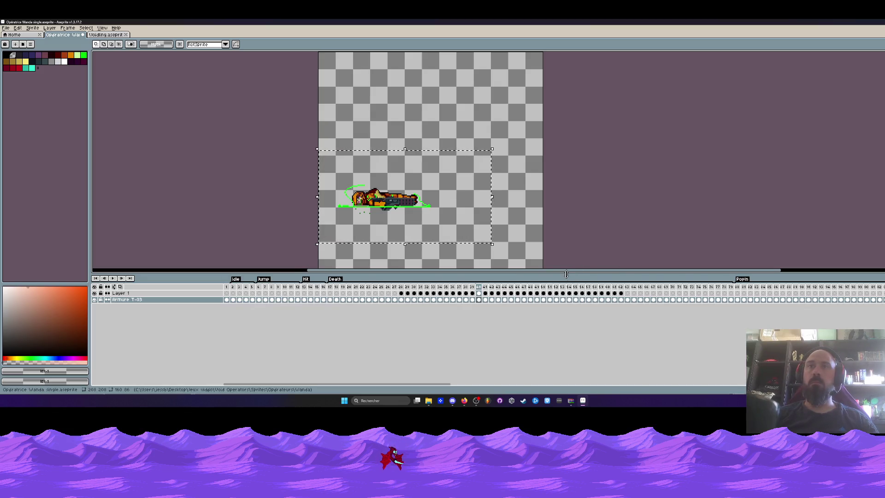
drag(571, 277, 571, 300)
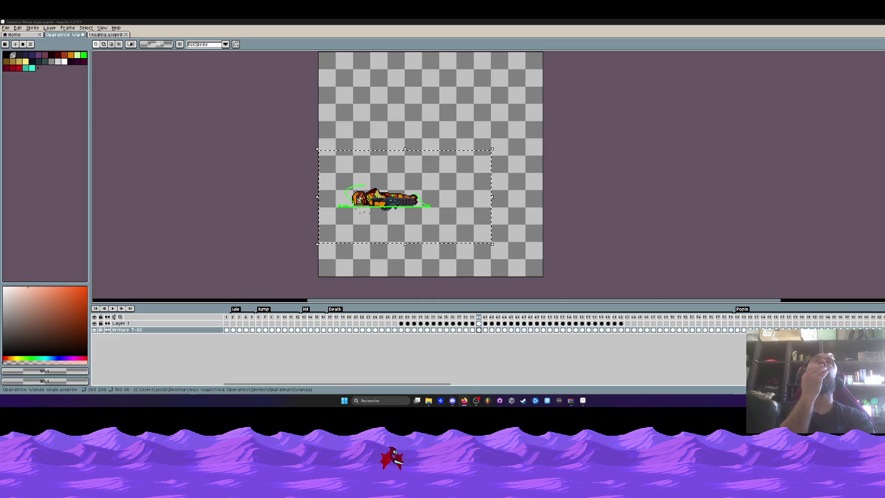
Lower the frame 40 armour cel's Lightness to −92 with Hue/Saturation.
drag(485, 316, 482, 325)
click(479, 329)
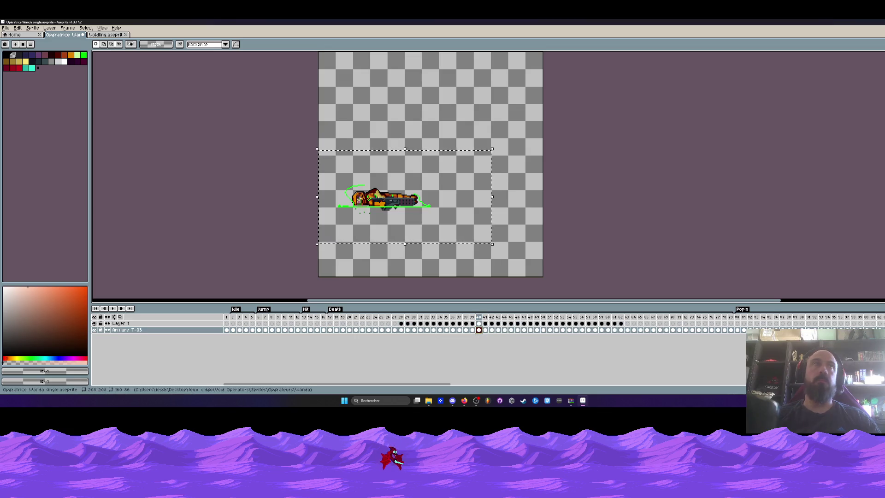
click(17, 28)
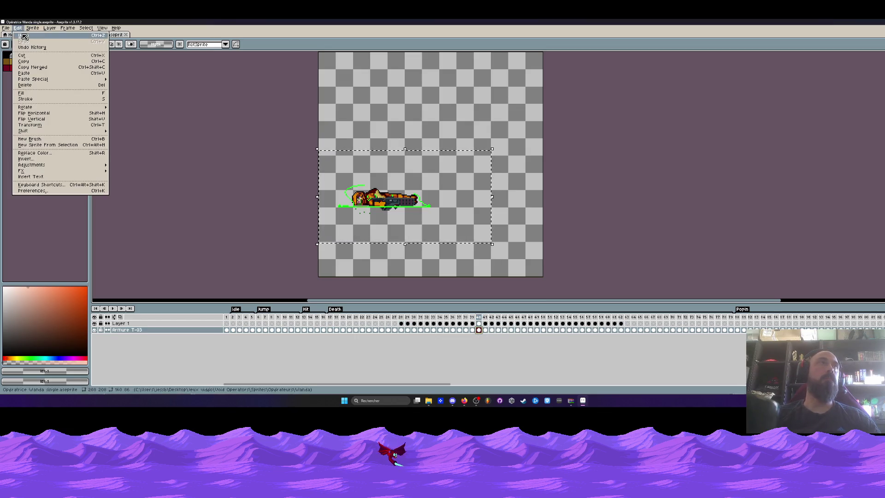
mouse_move(32, 166)
click(136, 171)
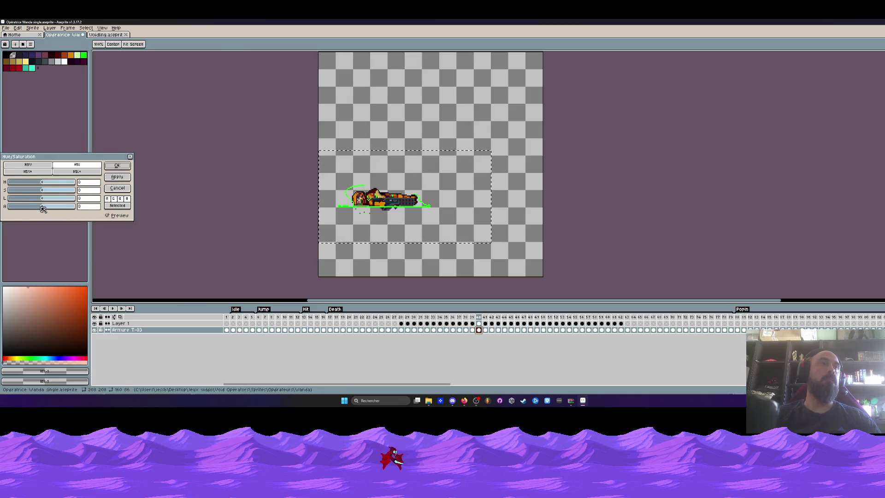
drag(43, 200, 20, 201)
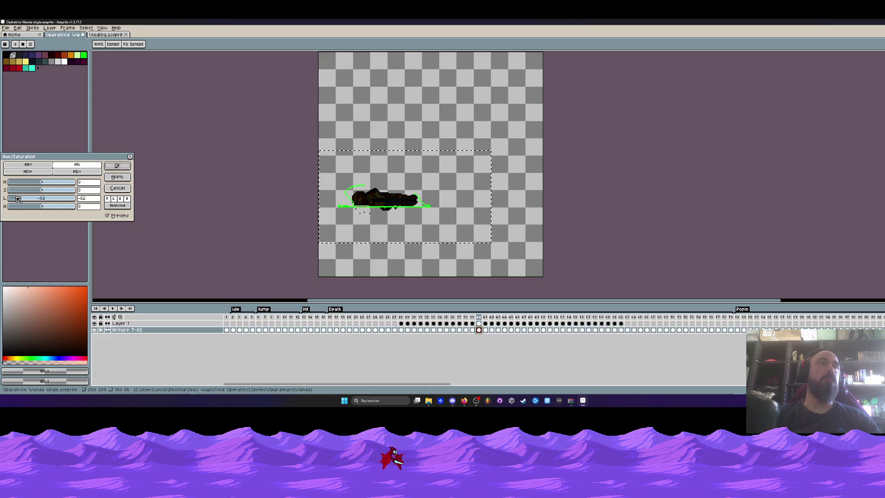
click(117, 167)
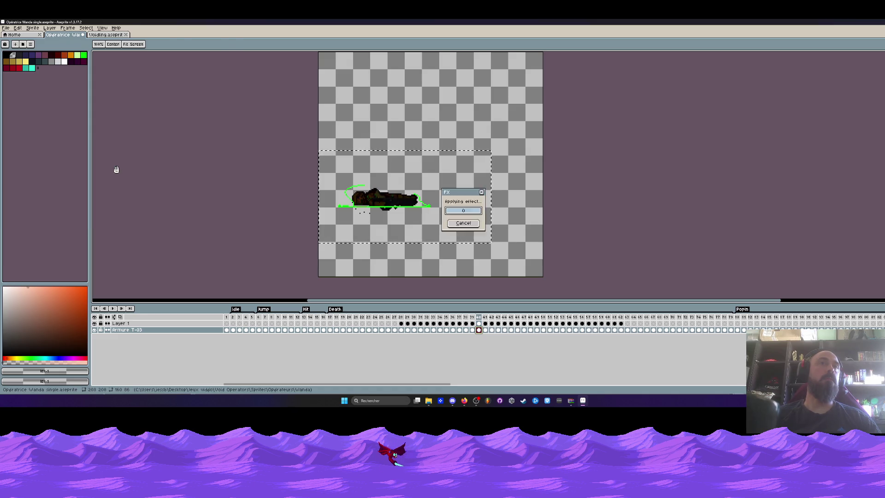
click(472, 330)
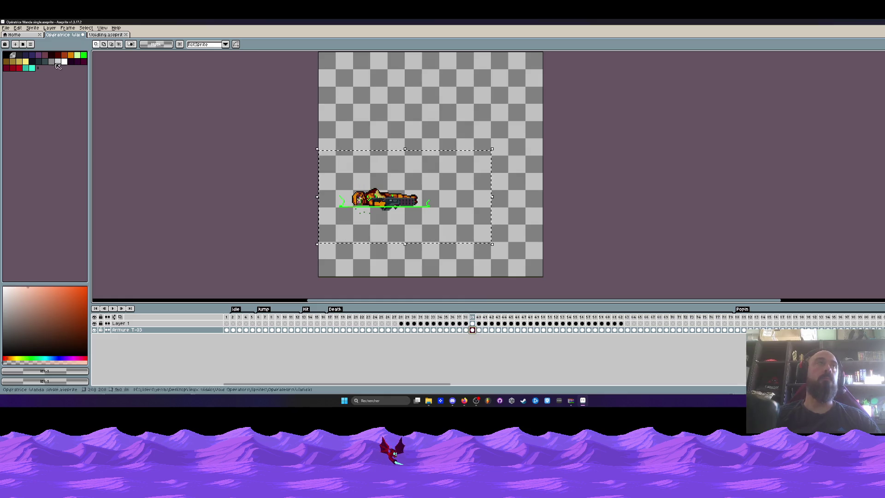
Darken frame 39's armour to −63 brightness with Brightness/Contrast.
click(18, 27)
mouse_move(40, 171)
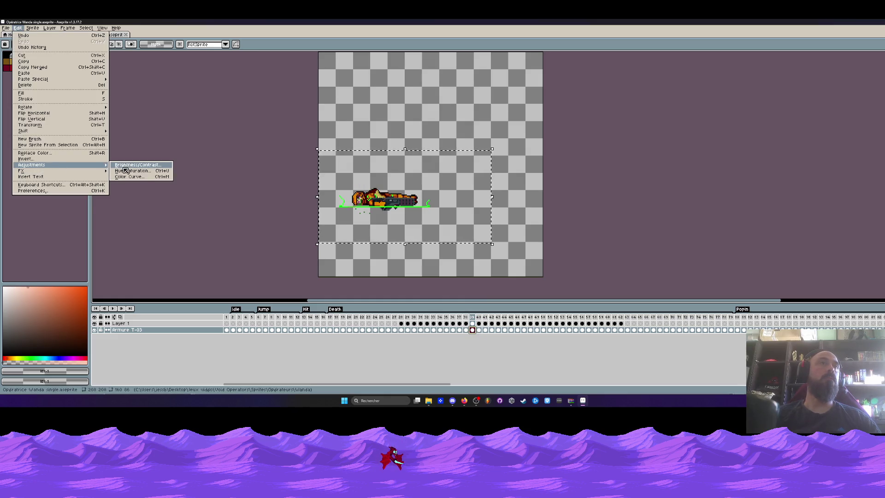
click(124, 166)
drag(83, 154, 65, 154)
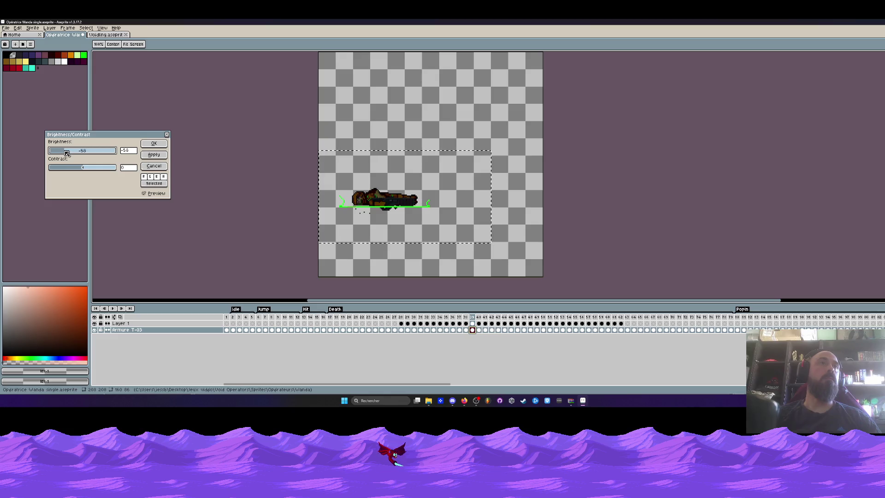
click(154, 143)
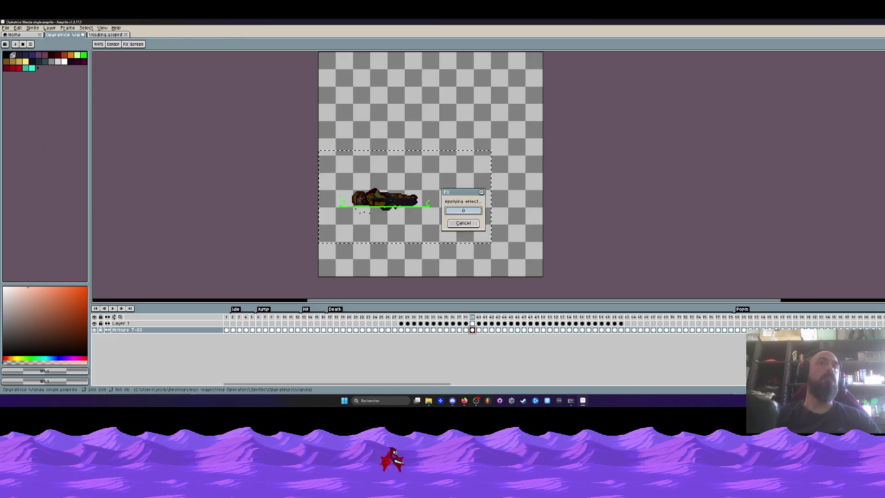
click(465, 330)
Darken frame 38's armour to −49 brightness.
click(17, 27)
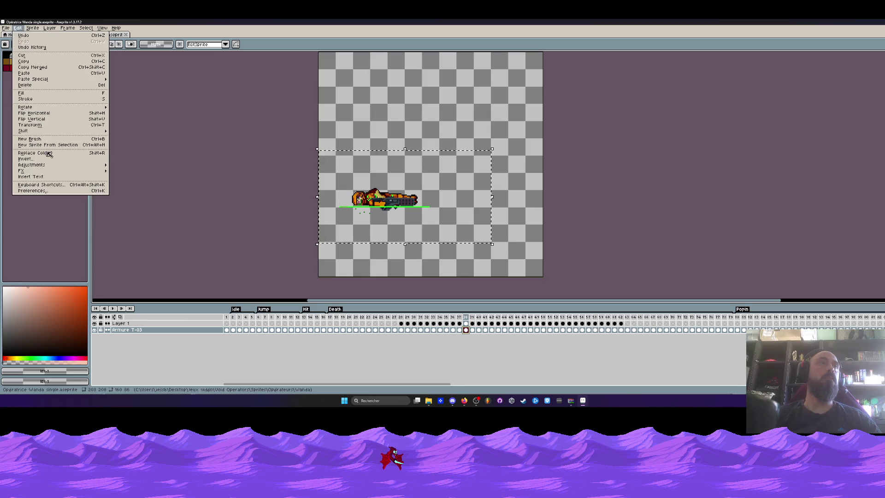
mouse_move(47, 165)
click(131, 167)
drag(82, 151, 69, 151)
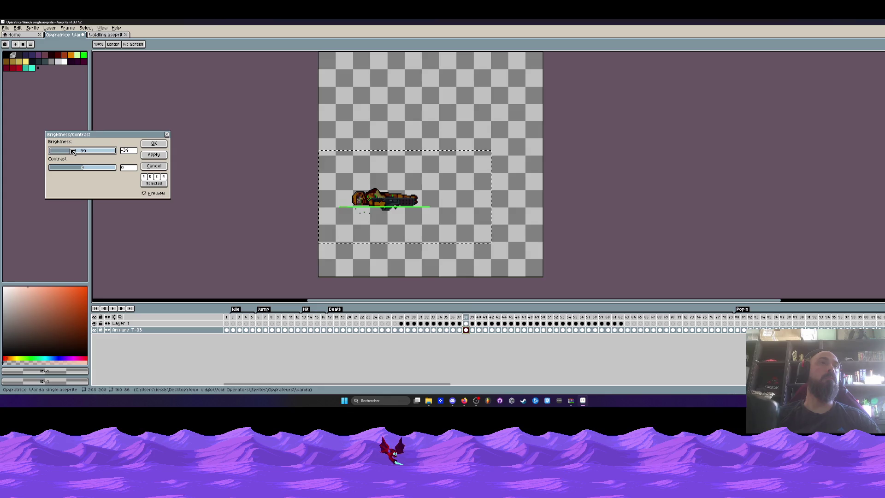
click(153, 143)
key(Left)
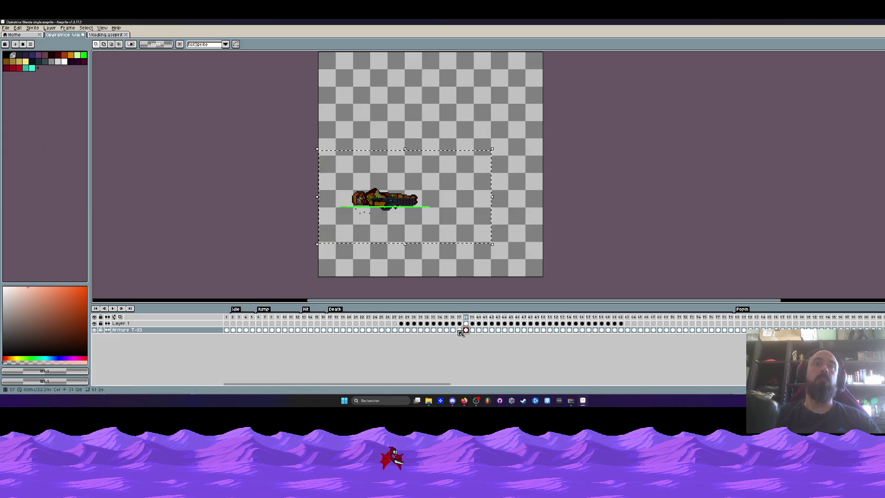
Darken frame 37's armour to −22 brightness and play the animation to review the fade.
click(18, 27)
mouse_move(46, 165)
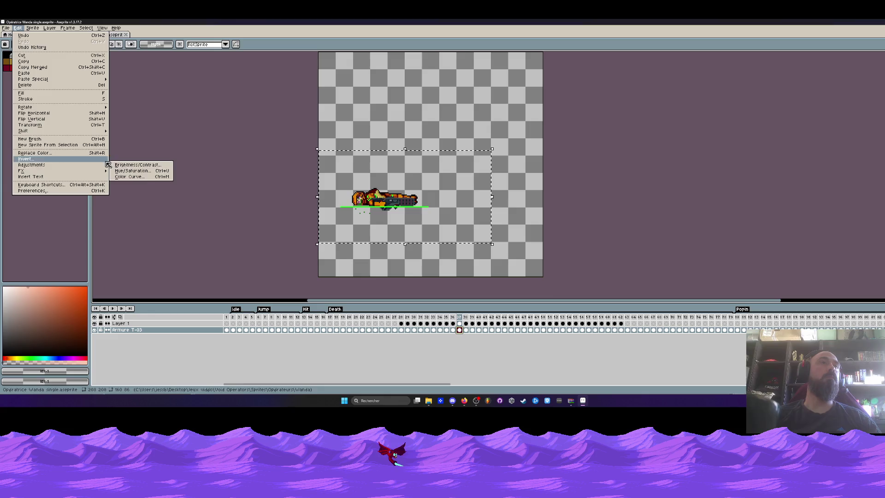
click(132, 167)
drag(75, 151, 78, 153)
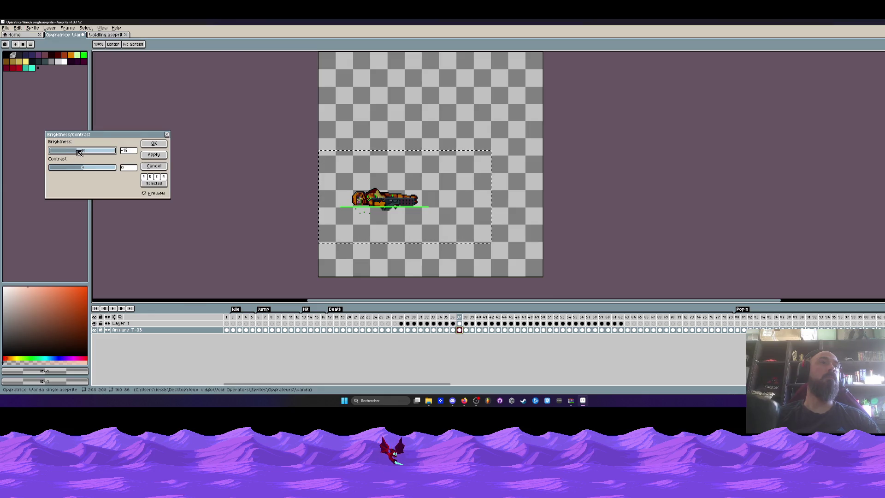
click(154, 143)
key(Return)
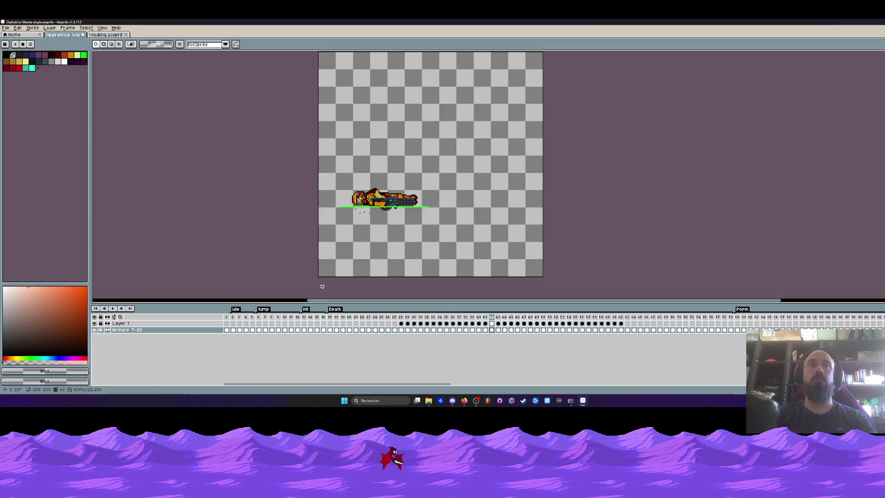
Select the armour cels from frame 43 to 79 and set their brightness to −100.
click(485, 330)
click(492, 329)
drag(294, 166, 493, 246)
drag(493, 330, 732, 335)
click(18, 28)
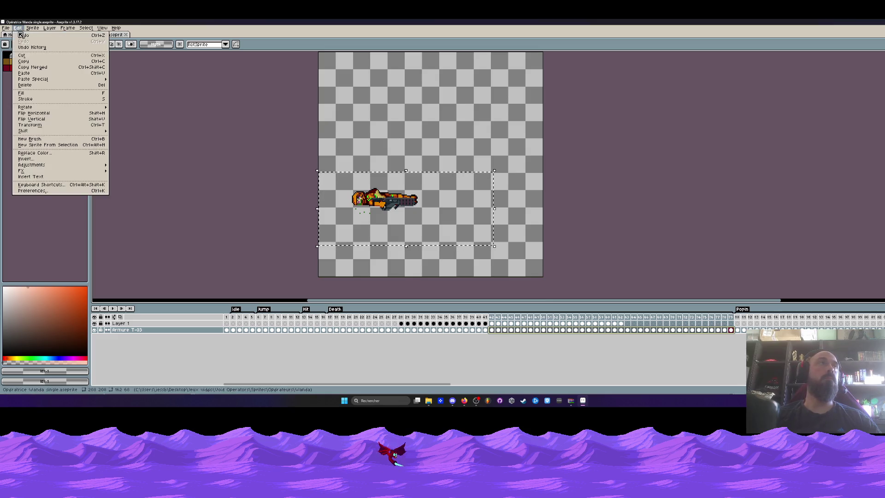
mouse_move(39, 165)
click(129, 164)
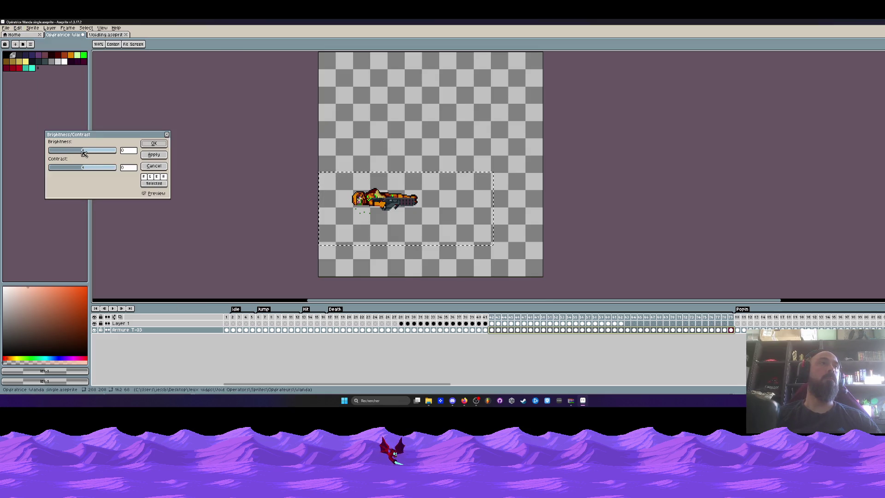
drag(83, 151, 4, 164)
click(154, 143)
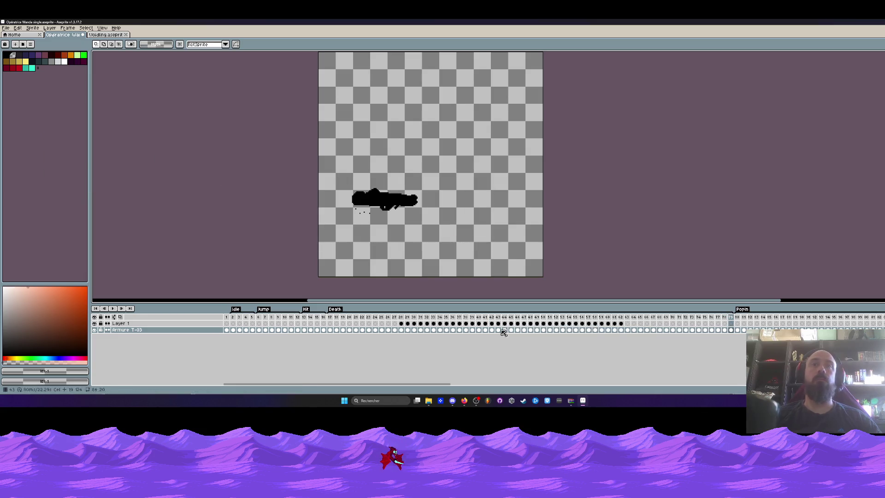
Step forward from an earlier frame to review the blackened frames.
click(401, 324)
key(Right)
key(Right)
key(Right)
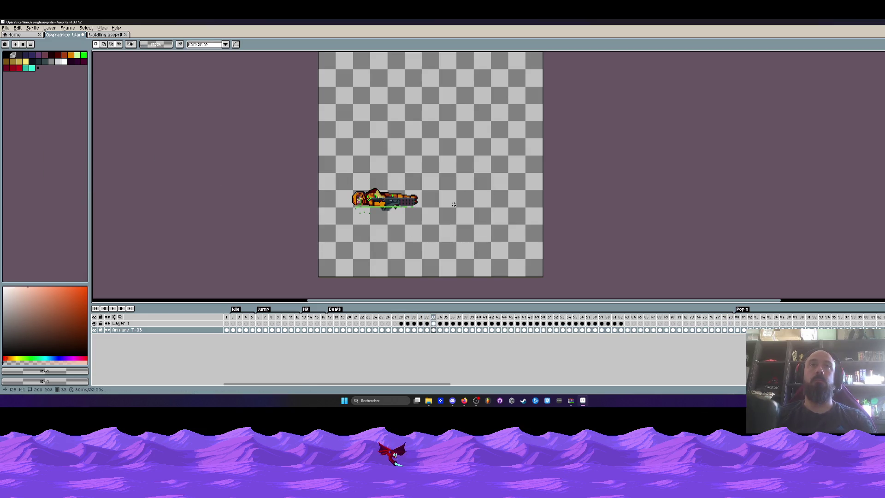
key(Right)
key(Right)
key(Right)
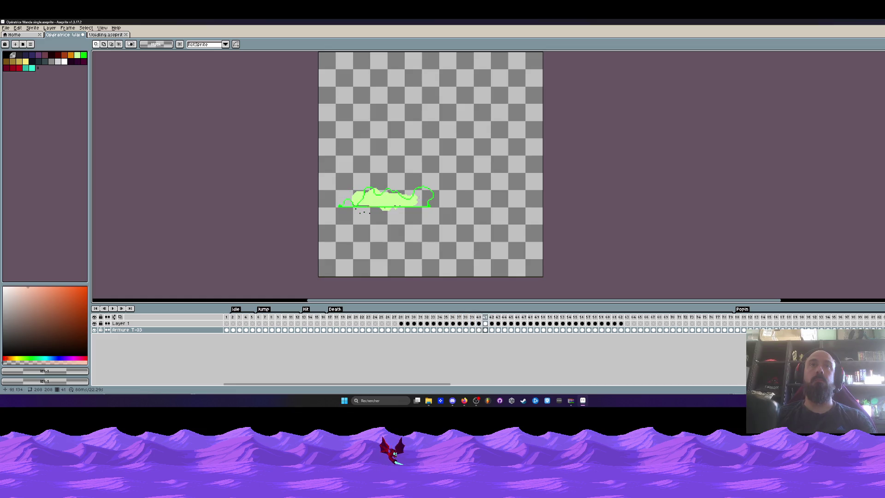
scroll(370, 199, up, 1)
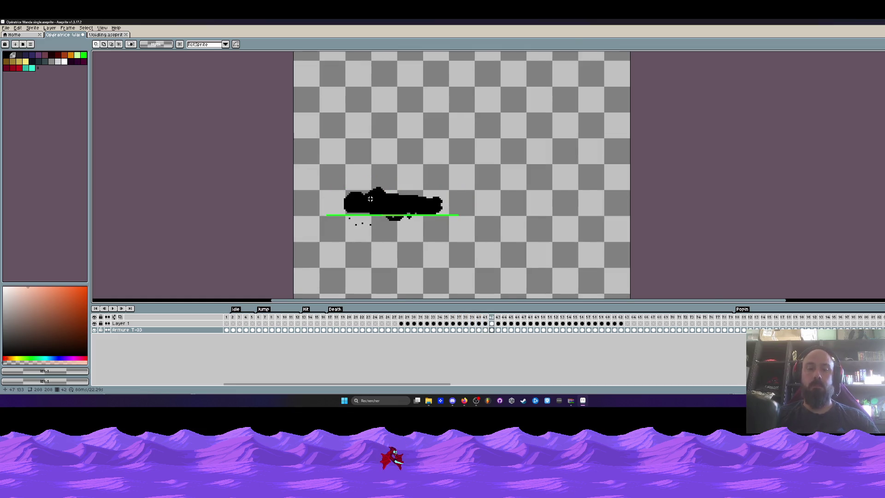
Reselect the silhouette and move it down about 37 pixels on frame 45.
scroll(373, 199, up, 1)
drag(298, 146, 516, 268)
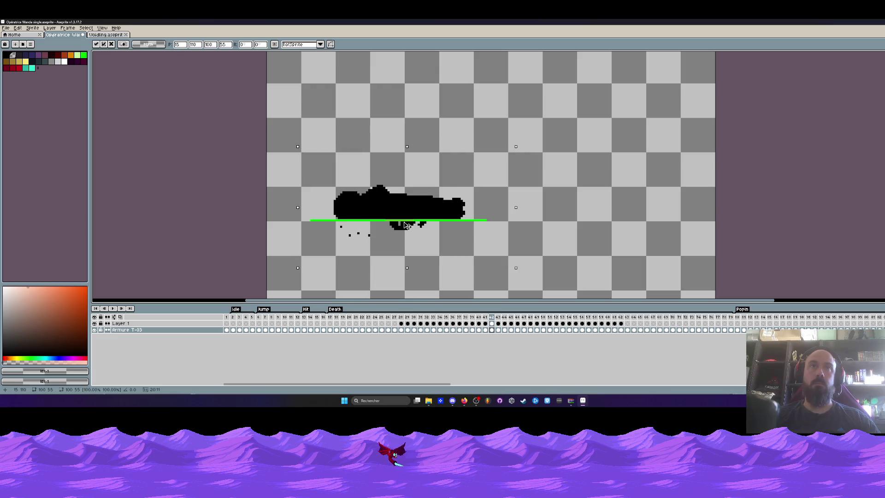
key(ctrl+d)
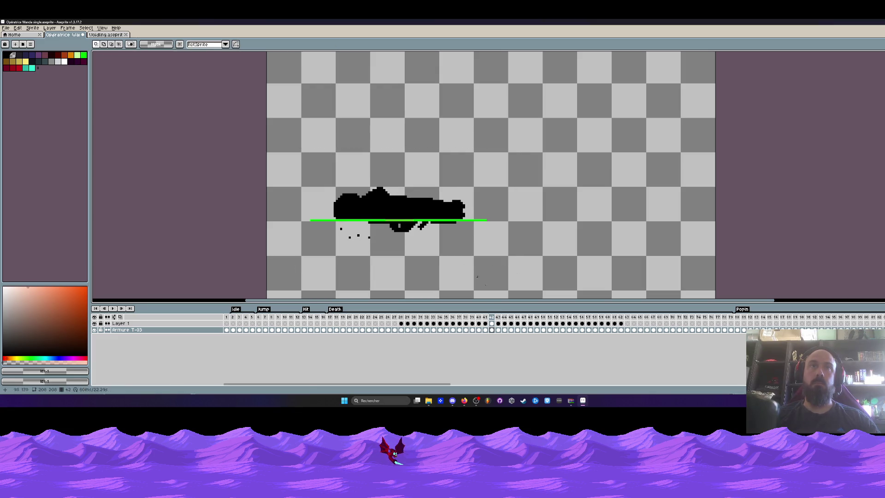
click(498, 330)
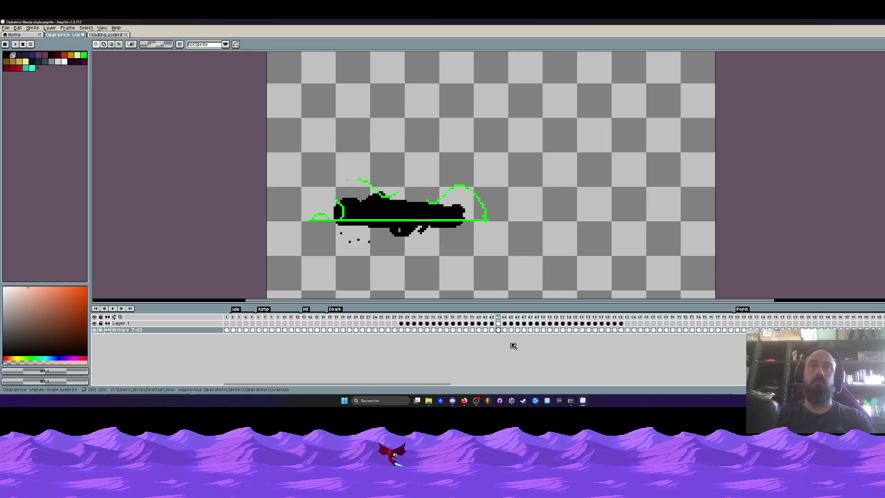
click(504, 329)
key(ctrl+shift+d)
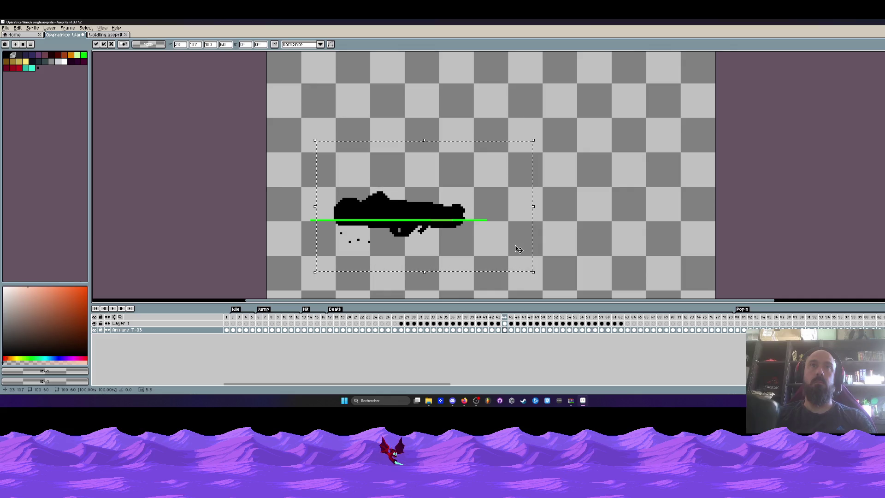
click(511, 330)
drag(475, 262, 476, 278)
Nudge the silhouette lower on frames 46 (9 px), 47 (6 px) and 48.
click(518, 330)
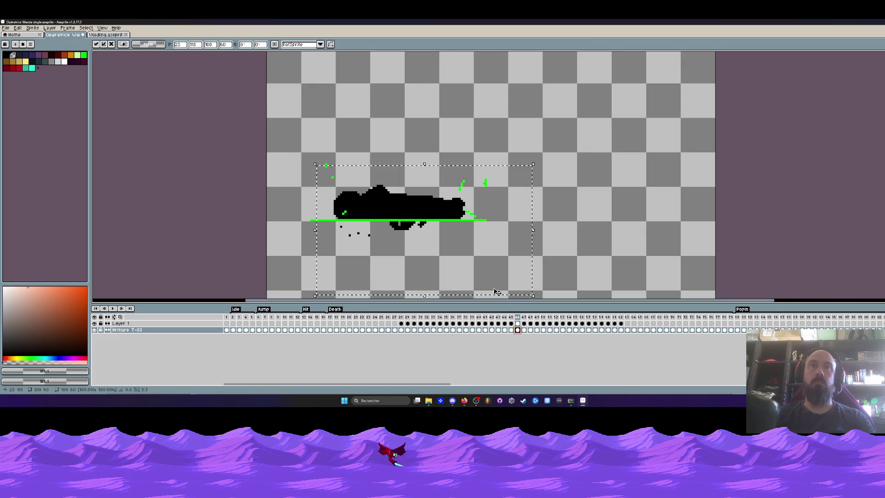
key(Down)
key(Down)
key(Down)
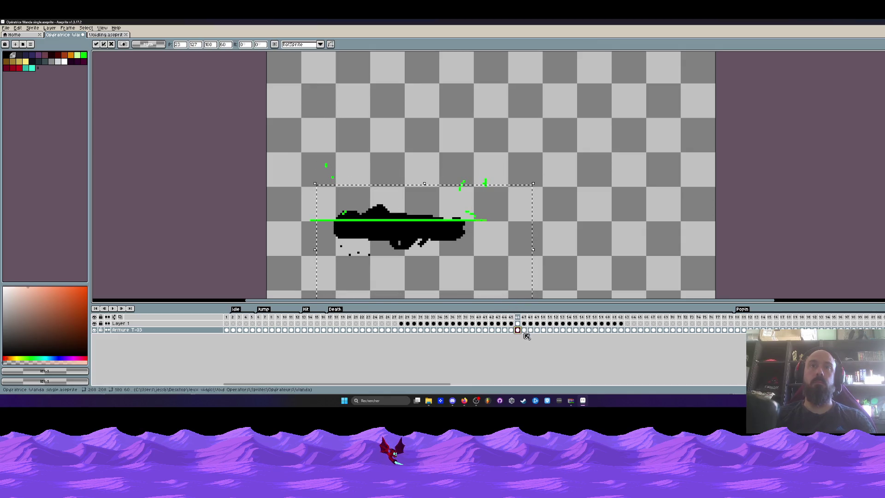
click(524, 330)
key(Down)
key(Down)
key(Down)
key(Down)
key(Down)
key(Down)
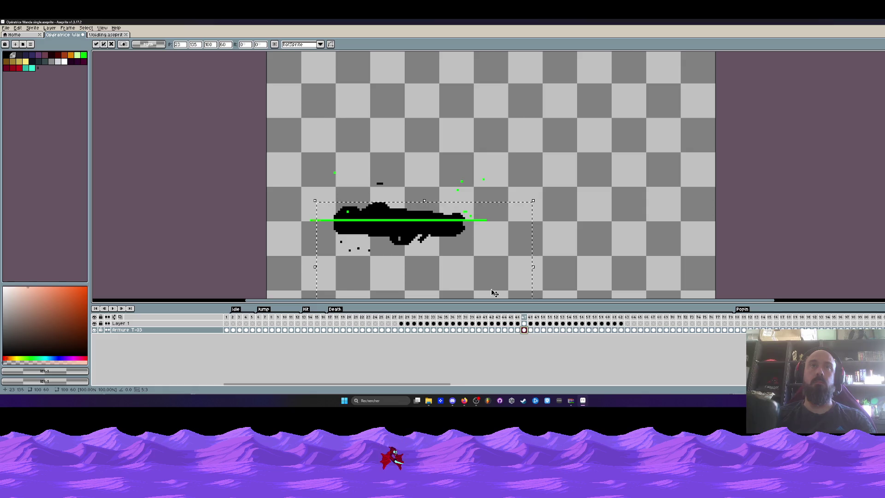
click(530, 330)
mouse_move(280, 126)
mouse_down()
mouse_move(384, 192)
mouse_move(599, 298)
mouse_up()
key(Down)
key(Down)
key(Down)
key(Down)
key(Down)
key(Down)
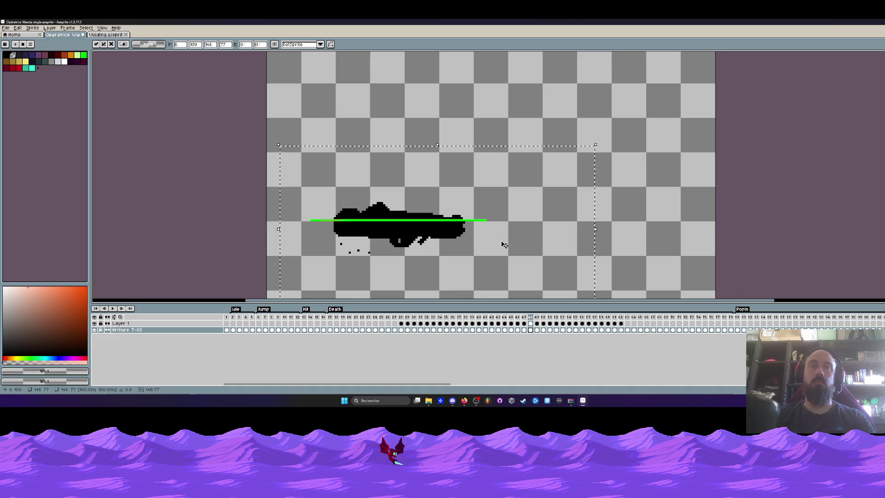
Push the top bump of frame 47's silhouette down 9 pixels and deselect.
click(523, 329)
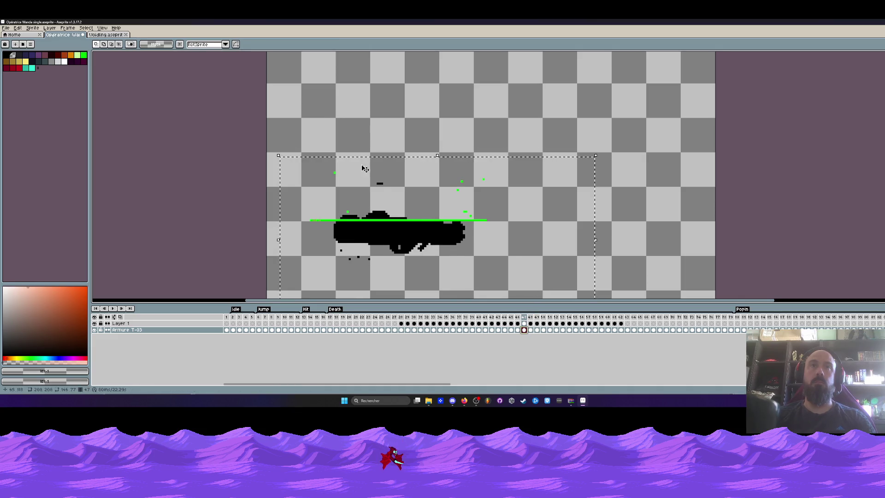
drag(338, 158, 413, 211)
key(Down)
key(Down)
key(Down)
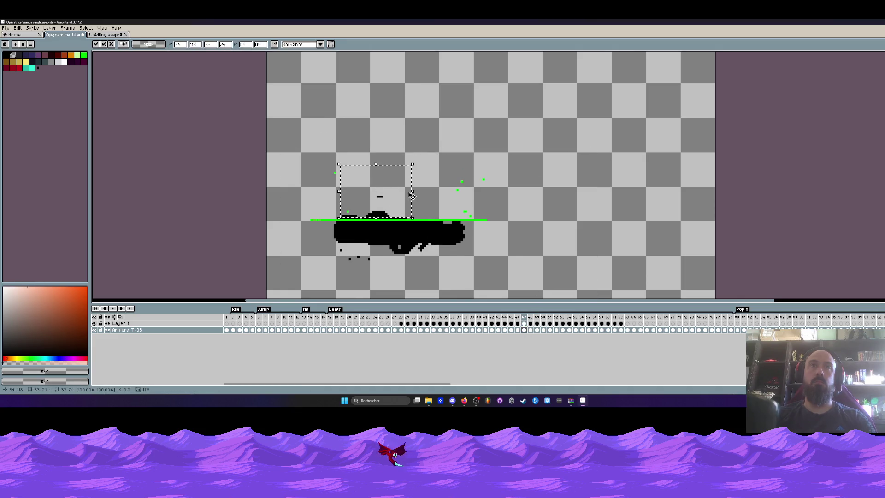
click(556, 138)
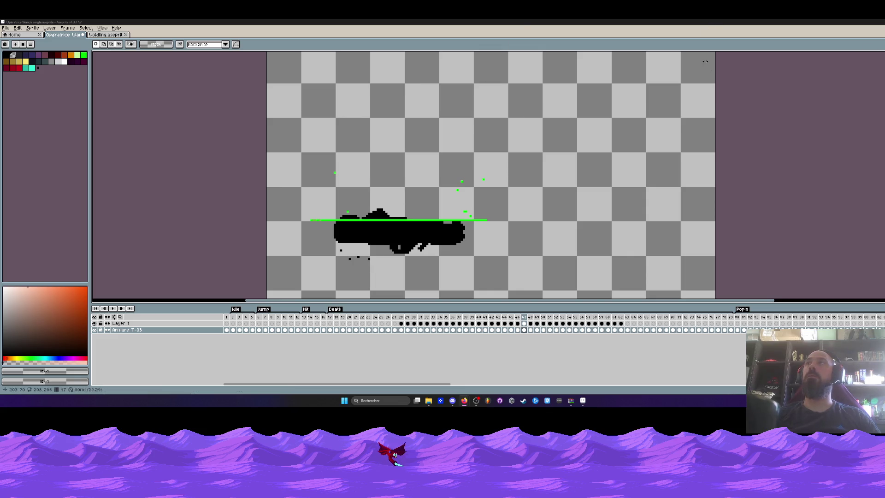
Minimize Aseprite with Win+D to reveal the desktop shortcuts.
key(super+d)
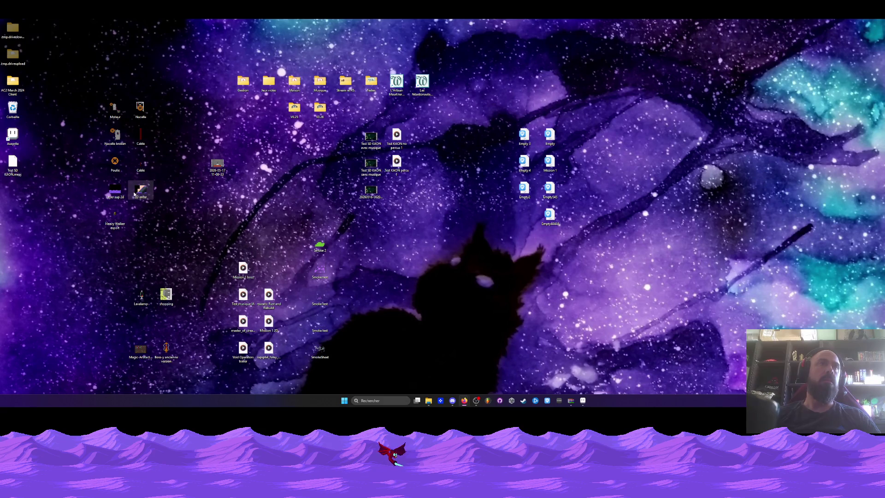
Open 2D enter.png in Photos, restore Aseprite to a smaller window and drag the image into it.
double_click(135, 193)
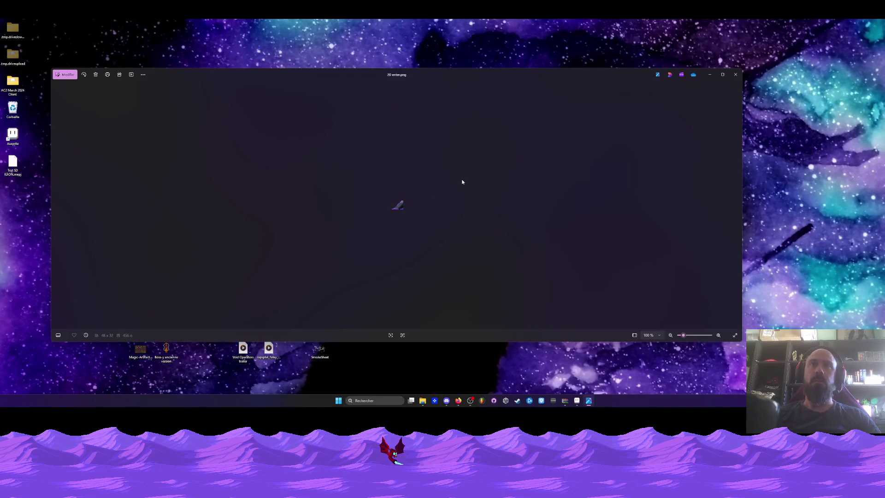
click(576, 401)
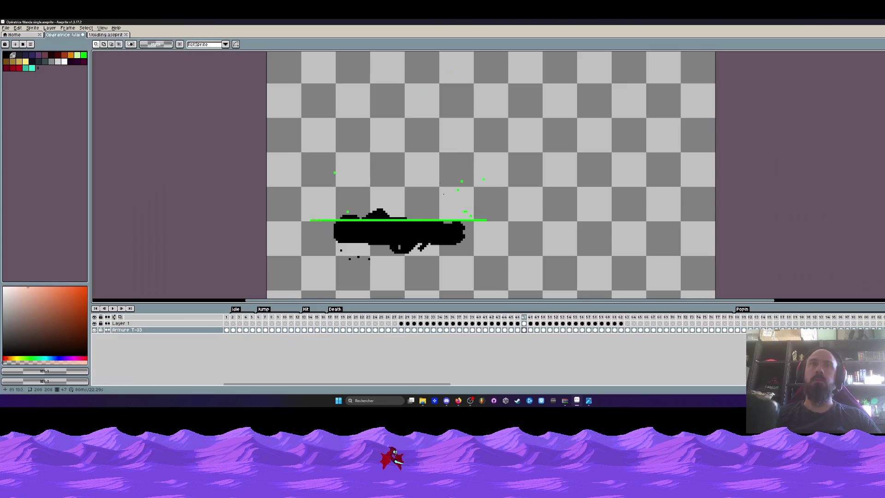
double_click(441, 22)
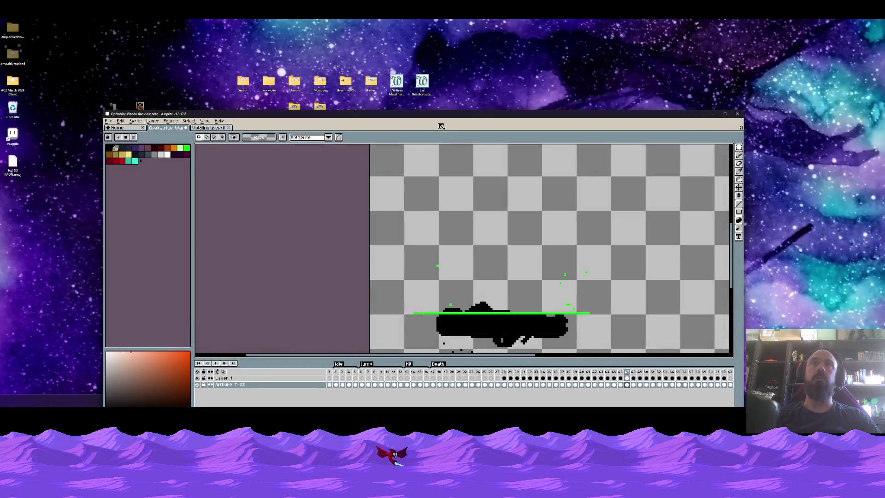
drag(441, 126, 555, 88)
drag(140, 190, 609, 216)
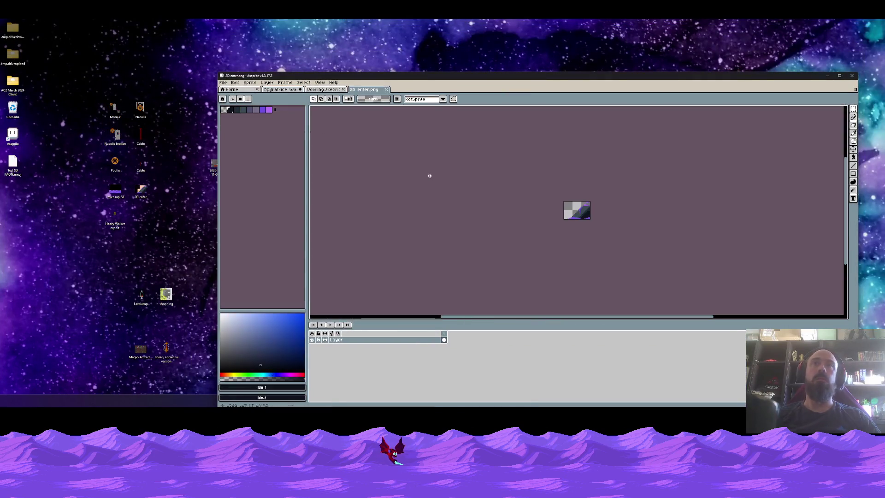
scroll(585, 215, up, 5)
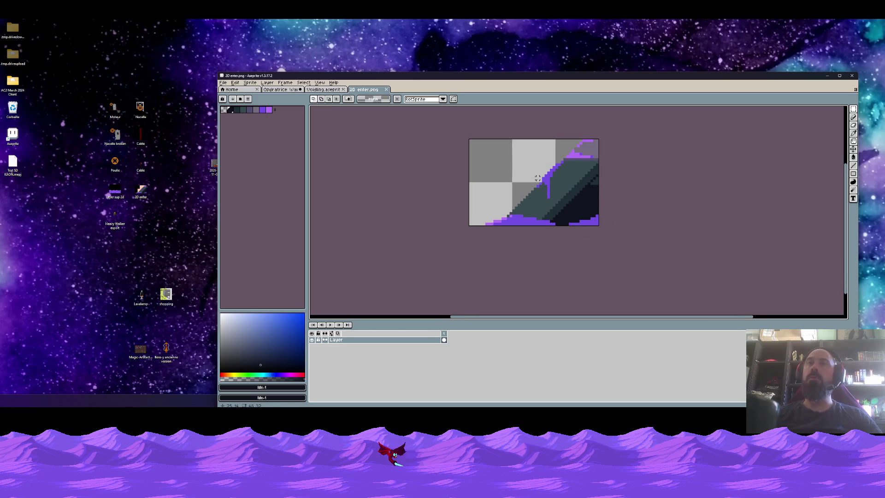
scroll(561, 178, right, 1)
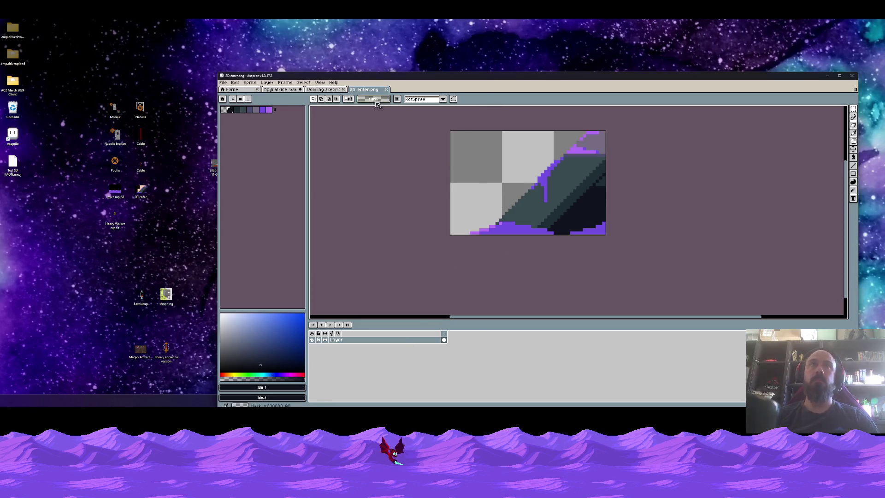
Maximize Aseprite, return to Opératrice Wanda and nudge a later fallen armour pose down.
double_click(394, 76)
click(109, 36)
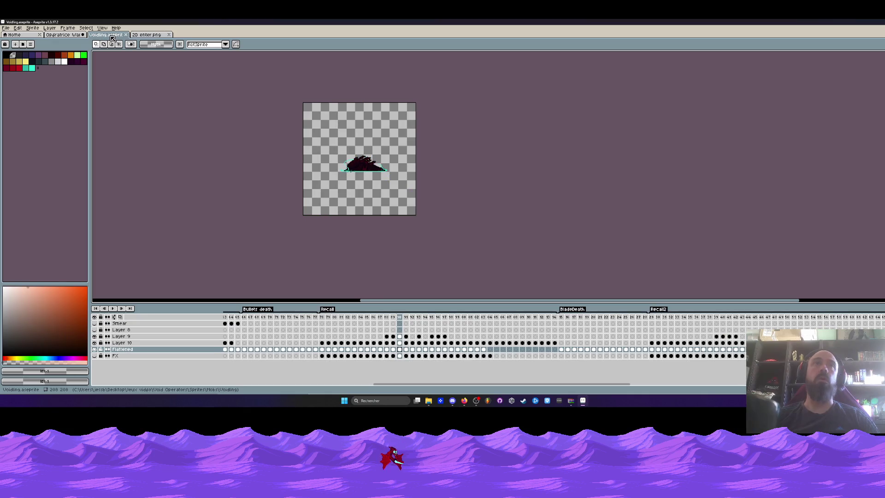
click(64, 35)
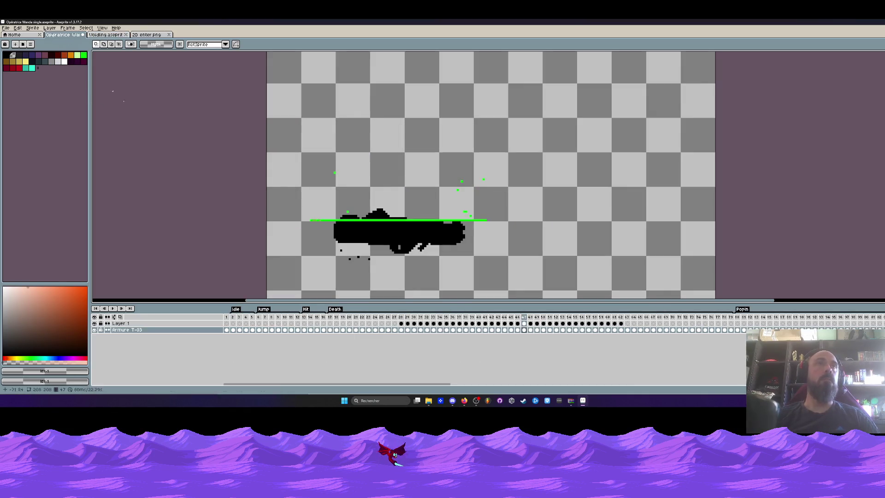
click(517, 324)
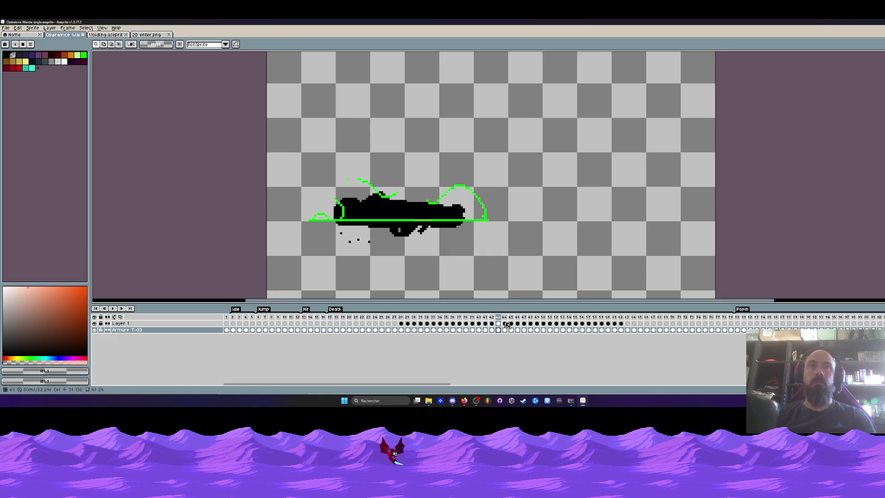
click(520, 324)
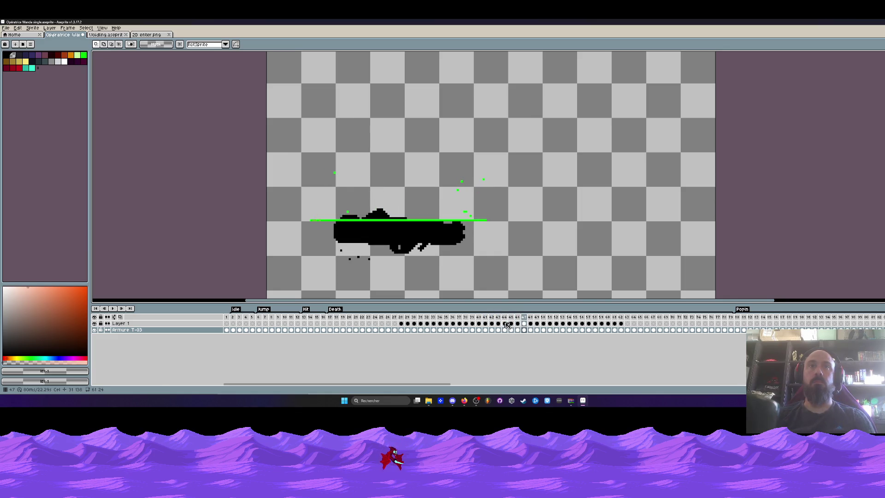
click(530, 330)
click(537, 331)
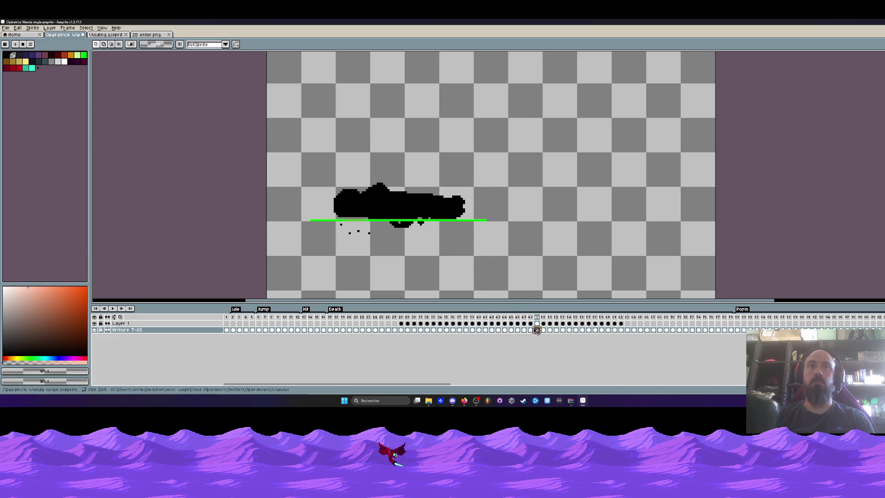
key(ctrl+t)
key(Down)
key(Down)
key(Down)
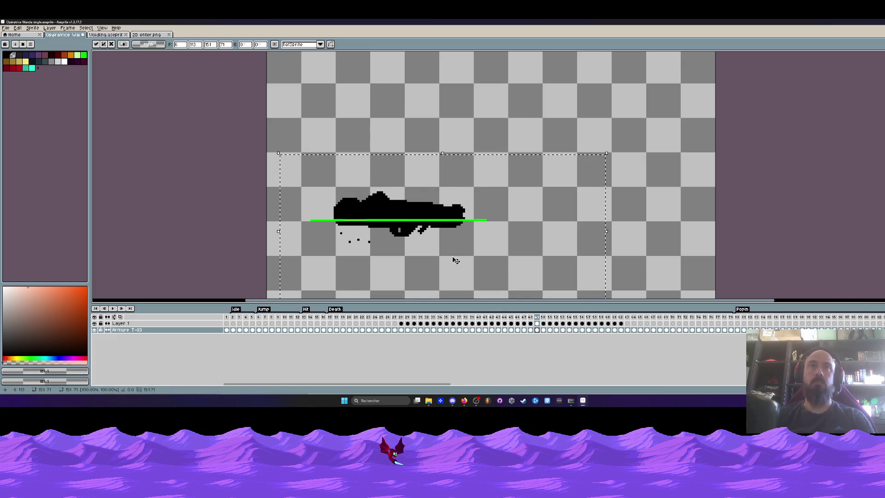
key(Down)
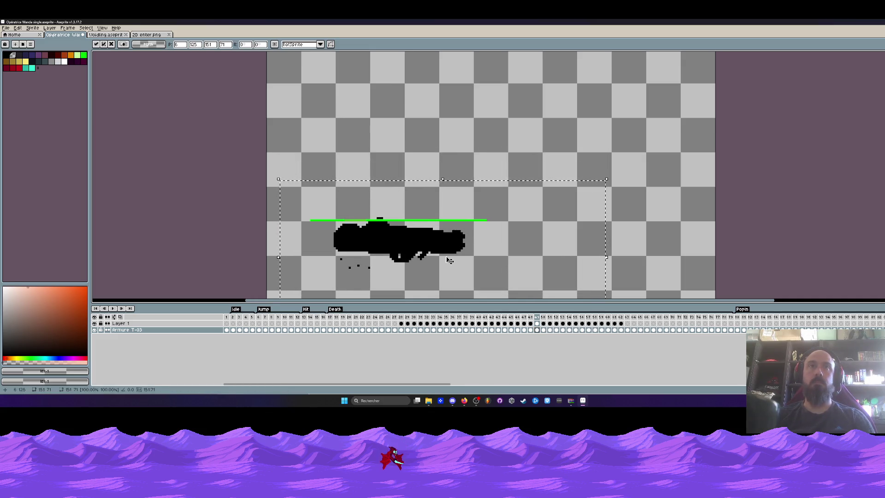
Reposition the frame 49 armour pose, select armour cels through frame 79, and play.
click(531, 329)
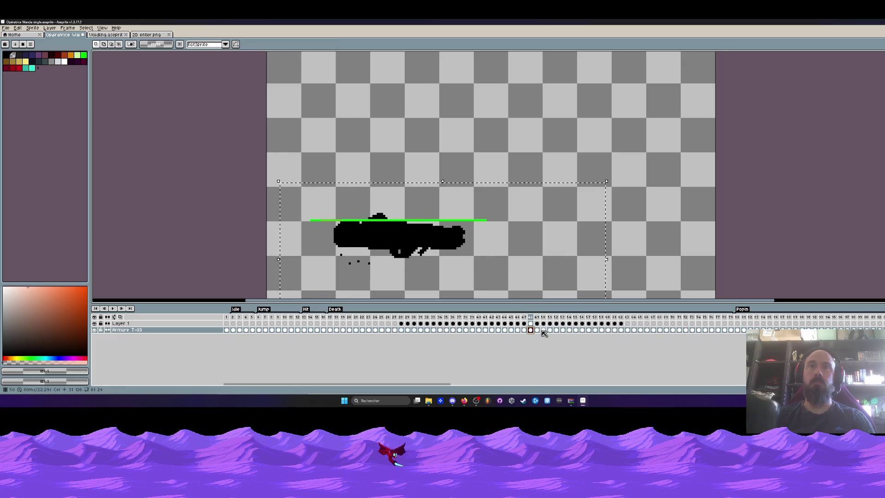
click(538, 330)
key(ctrl+t)
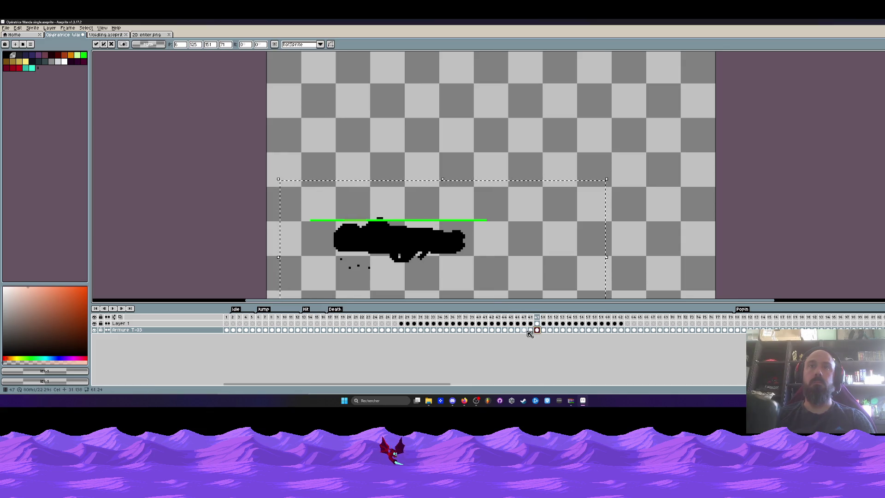
click(530, 329)
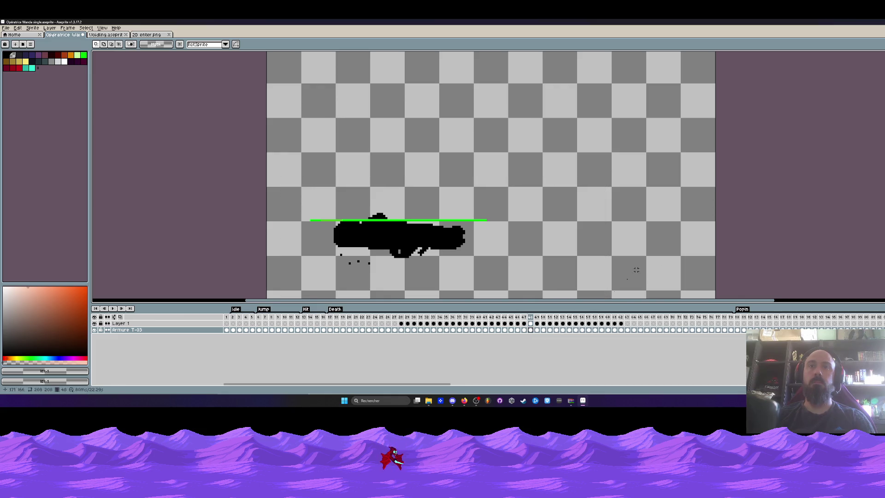
mouse_move(537, 330)
mouse_down()
mouse_move(732, 332)
mouse_move(535, 330)
mouse_up()
click(544, 329)
click(537, 330)
key(Return)
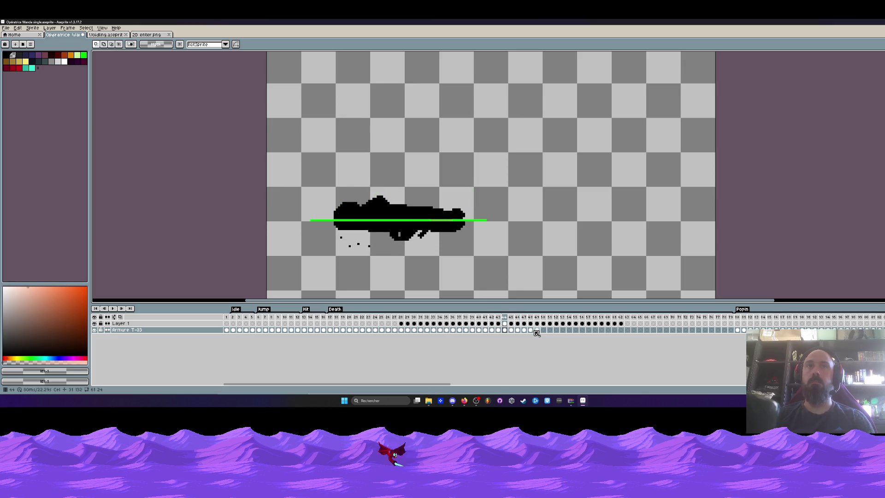
Move Layer 1 cels 50–62 earlier to frame 28 and reverse frames 52–61.
drag(622, 324, 401, 324)
drag(401, 324, 609, 326)
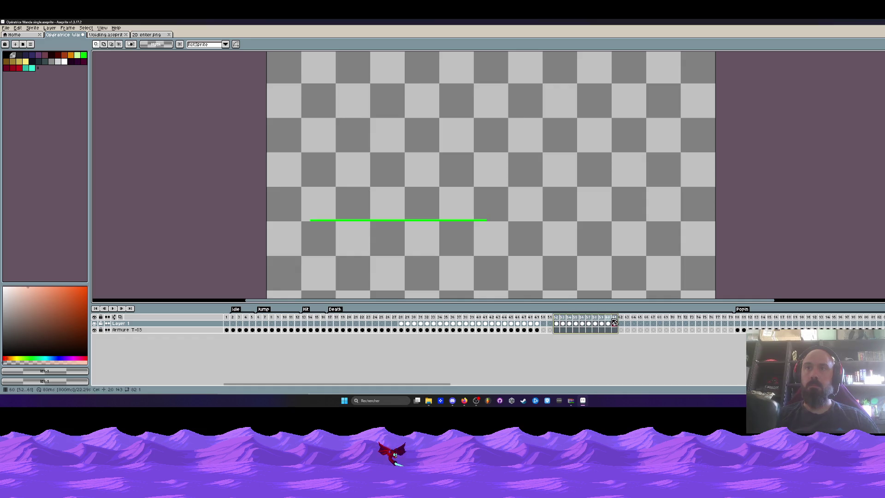
right_click(608, 325)
click(631, 365)
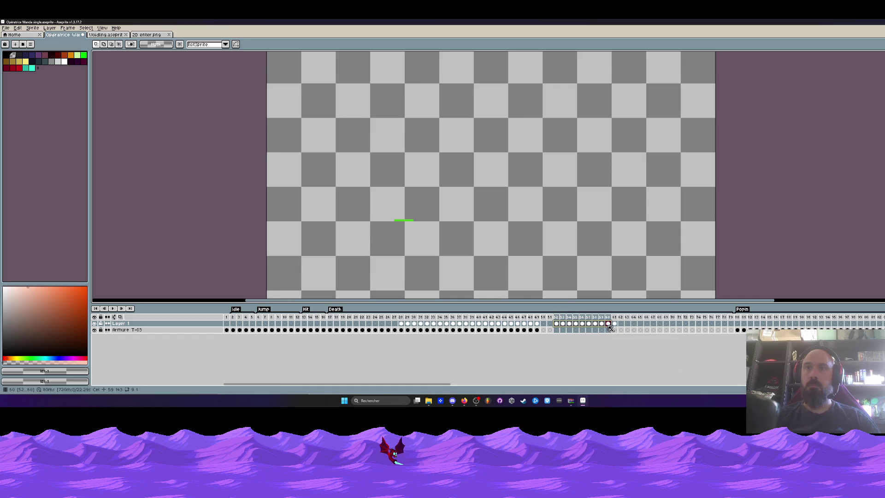
Delete frames 60 to 79 and play the Death animation from frame 18.
drag(730, 317, 608, 317)
key(Delete)
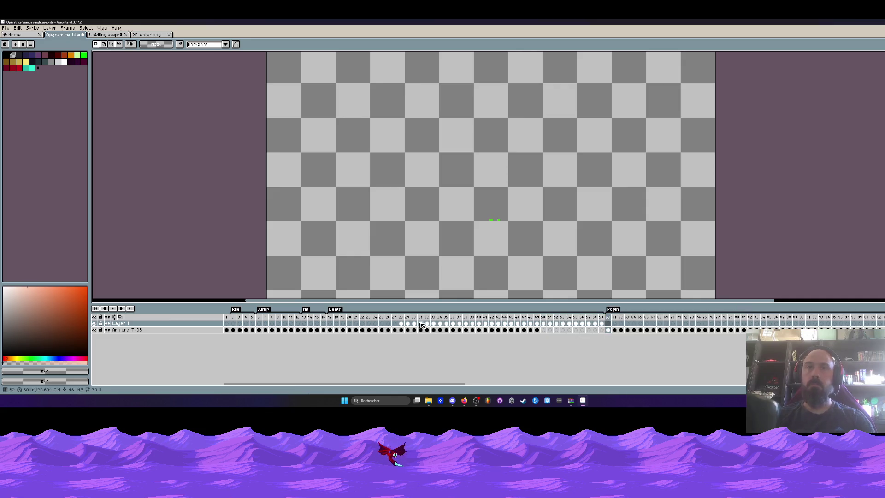
click(331, 321)
key(Return)
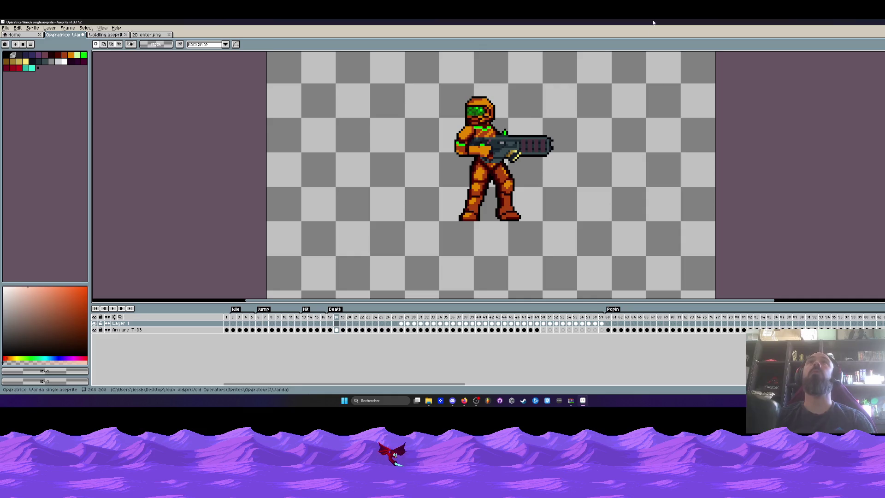
mouse_move(465, 402)
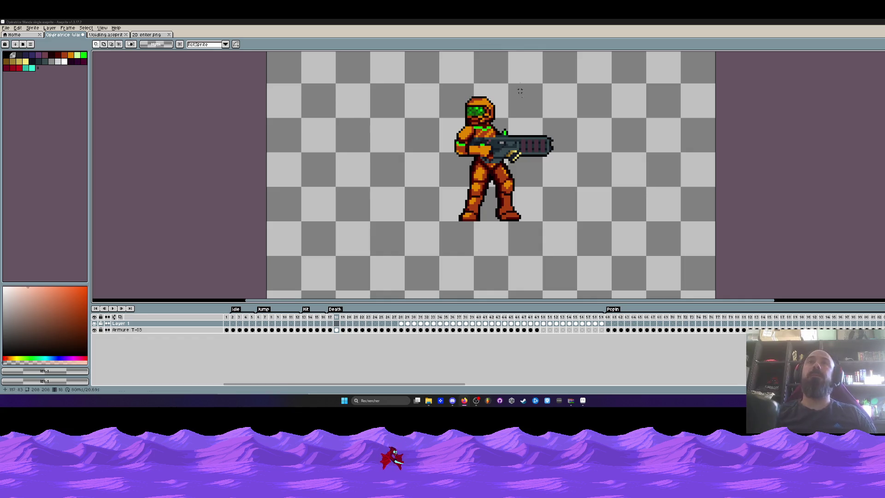
key(Return)
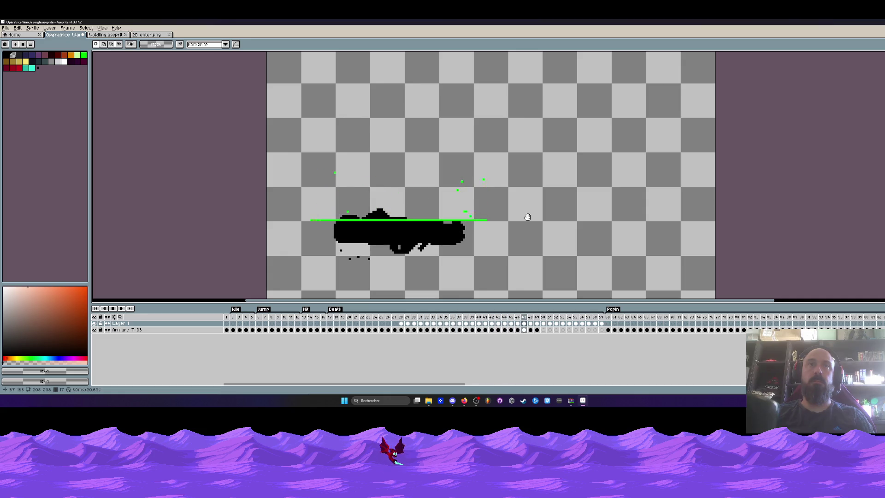
scroll(528, 217, down, 1)
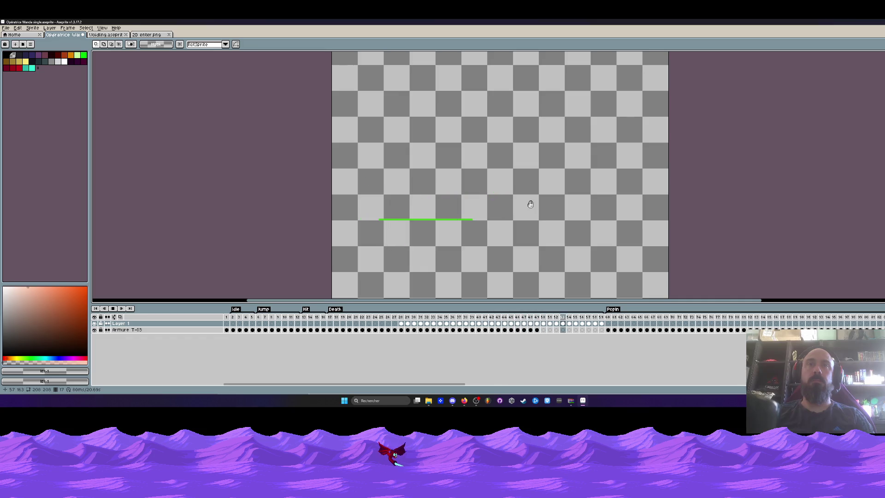
scroll(528, 201, down, 1)
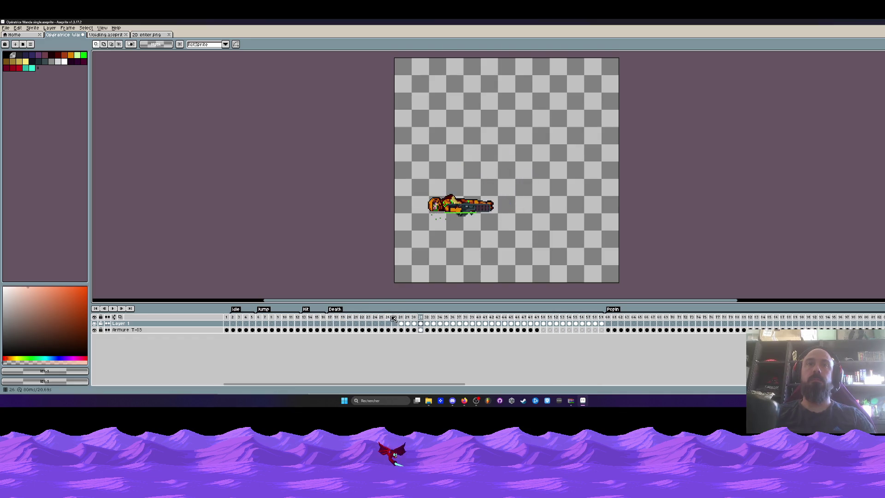
drag(401, 317, 602, 324)
double_click(602, 317)
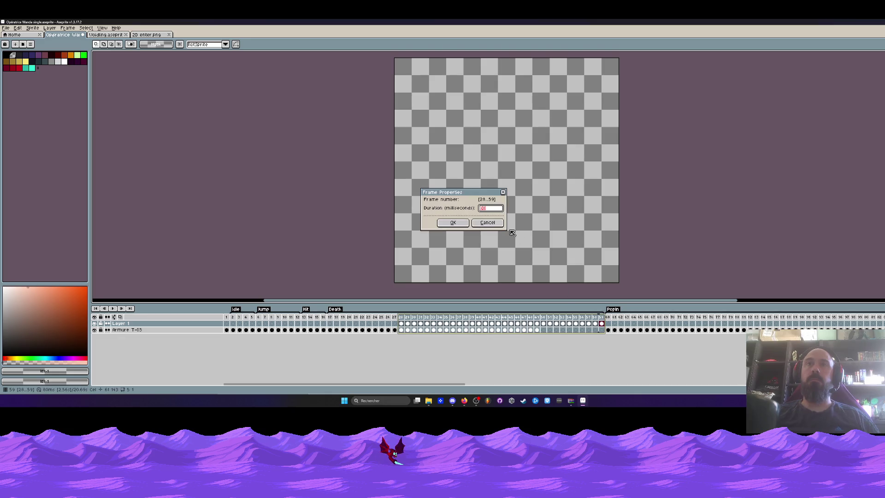
key(Escape)
key(ctrl+Tab)
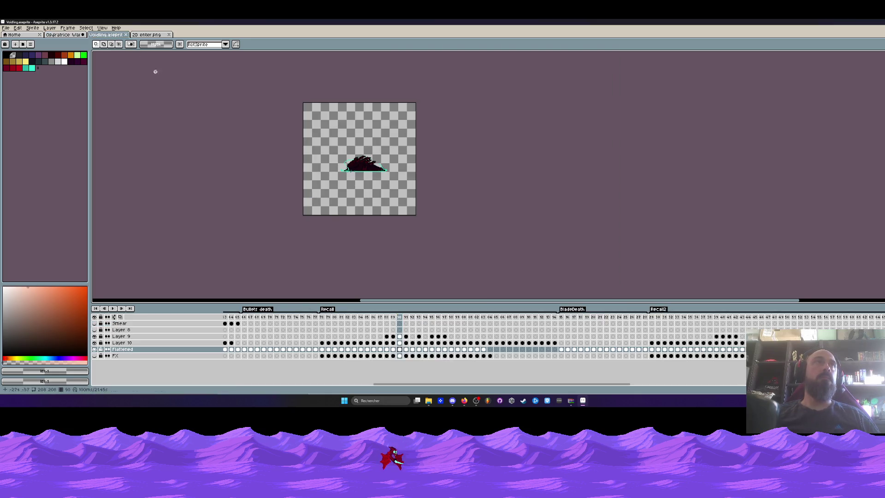
double_click(393, 317)
click(477, 225)
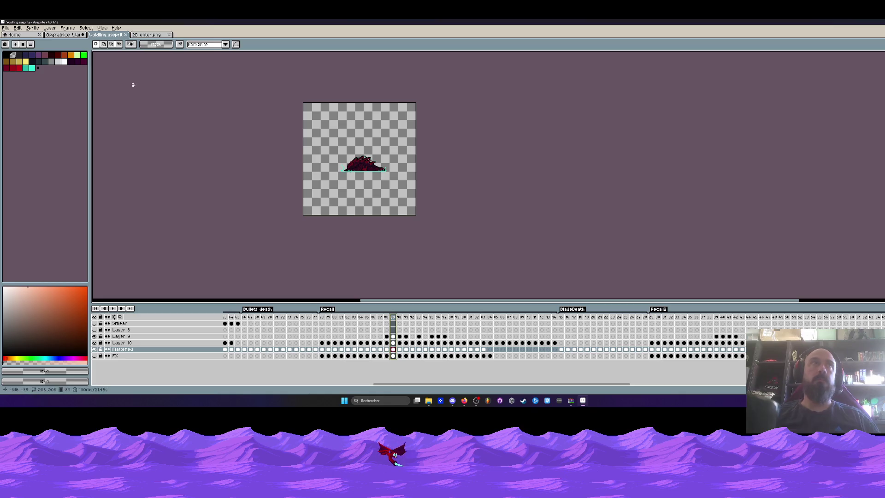
key(ctrl+shift+Tab)
drag(333, 318, 602, 326)
double_click(602, 318)
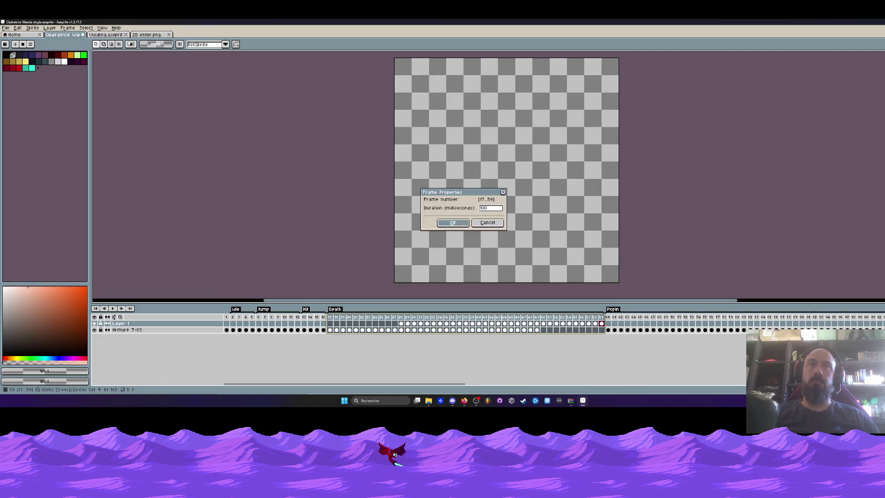
click(453, 222)
click(330, 317)
key(Return)
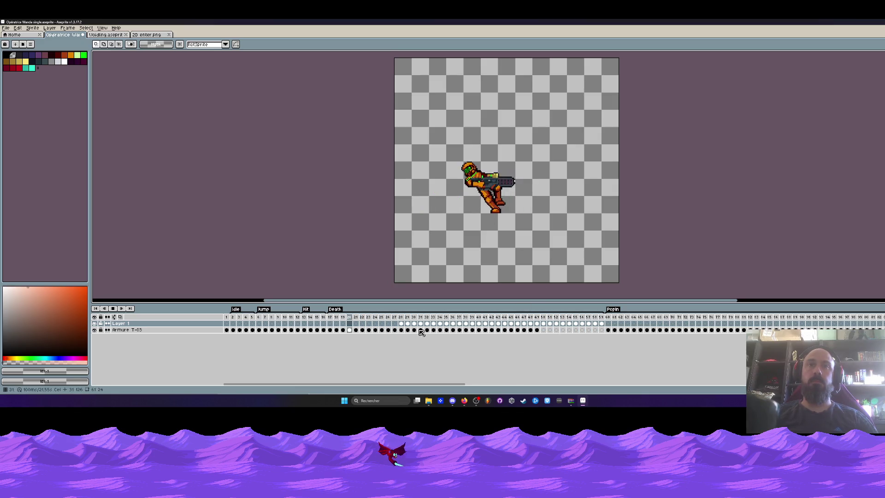
click(121, 316)
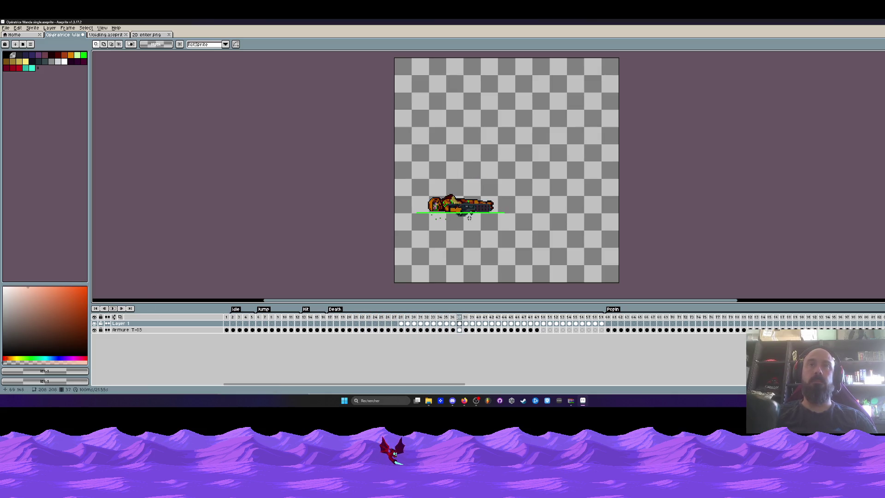
key(Left)
key(Left)
key(Left)
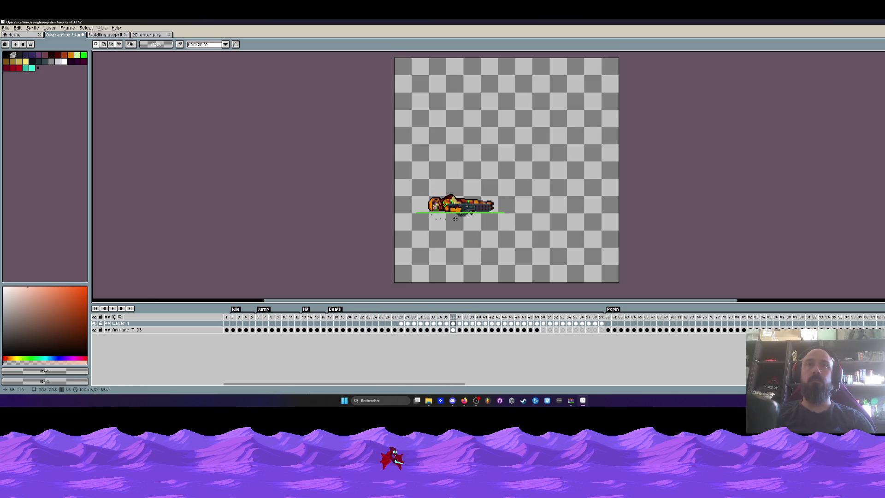
key(Left)
key(Left)
key(Left)
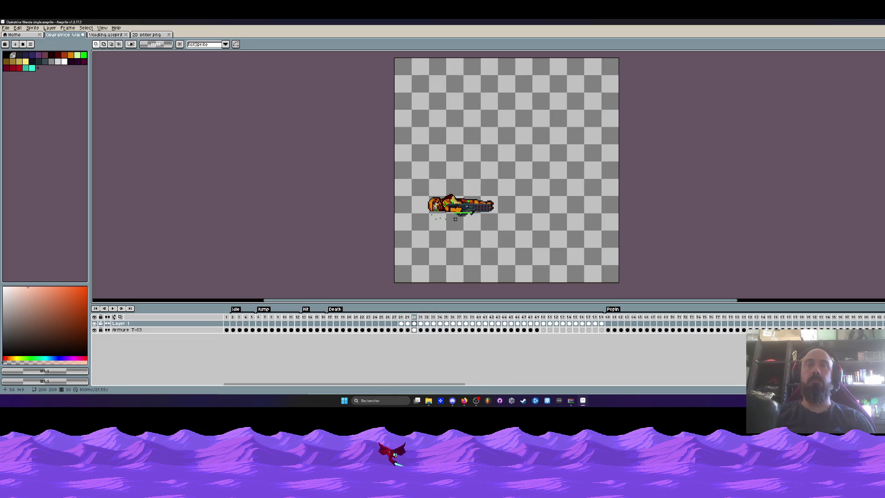
key(Right)
key(Right)
key(Right)
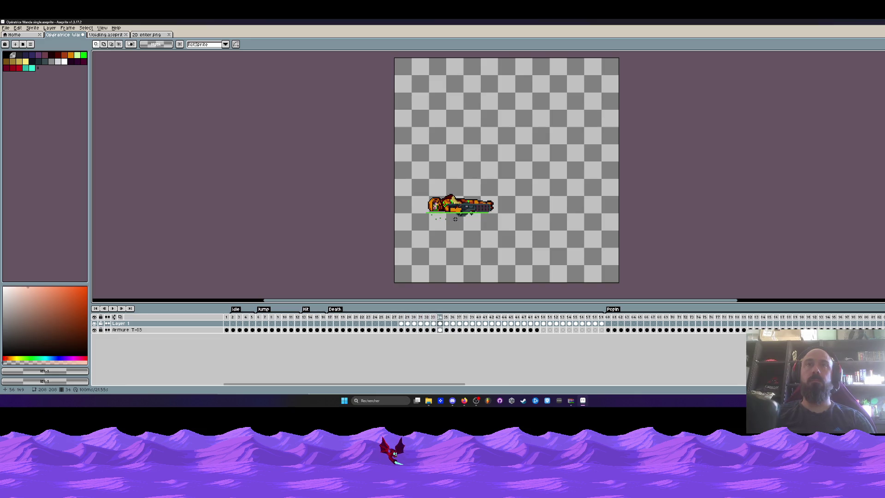
scroll(449, 216, up, 2)
key(Right)
key(Right)
key(Right)
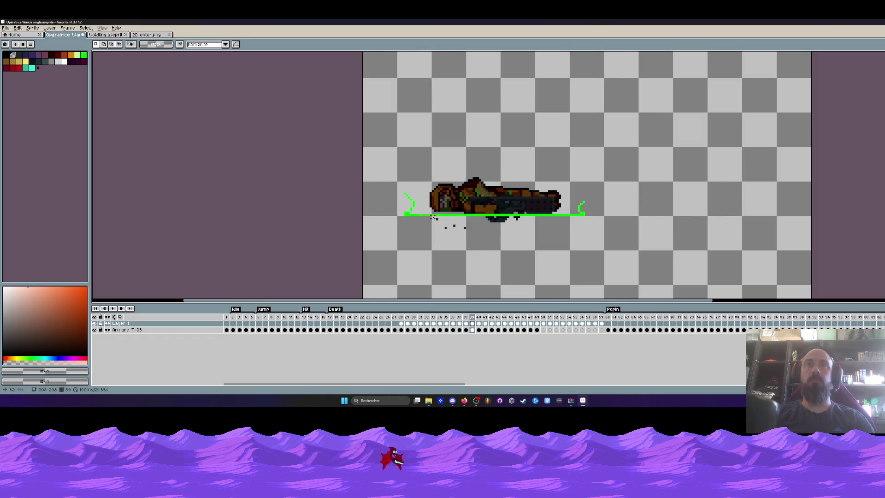
Step to frame 41, select Layer 1 cels 41 to 53, then clear the canvas selection.
key(Right)
key(Right)
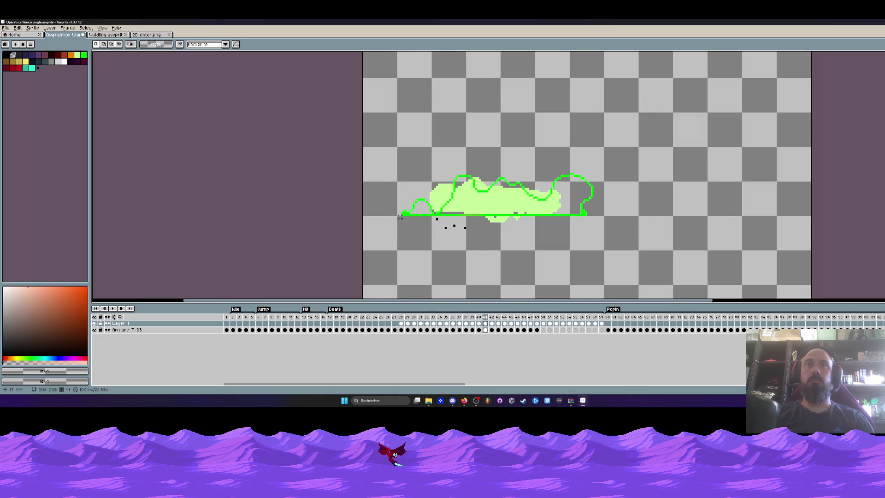
drag(399, 216, 674, 266)
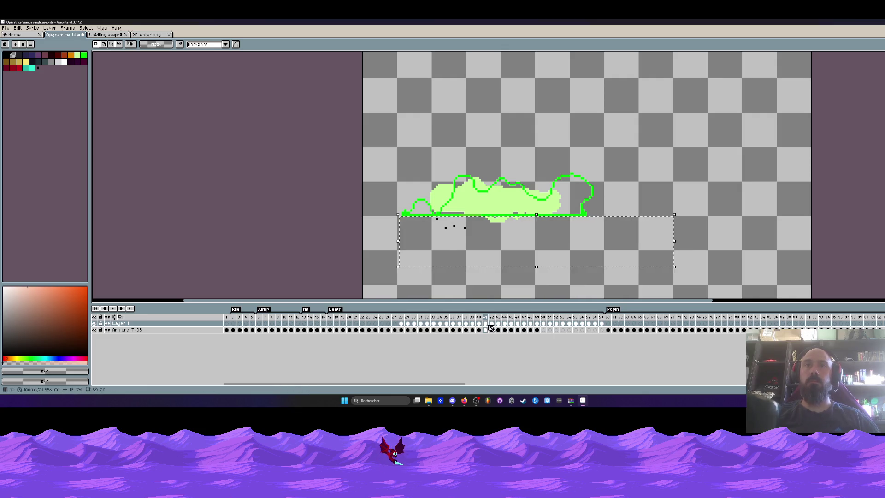
mouse_move(490, 325)
mouse_down()
mouse_move(559, 326)
mouse_move(487, 332)
mouse_up()
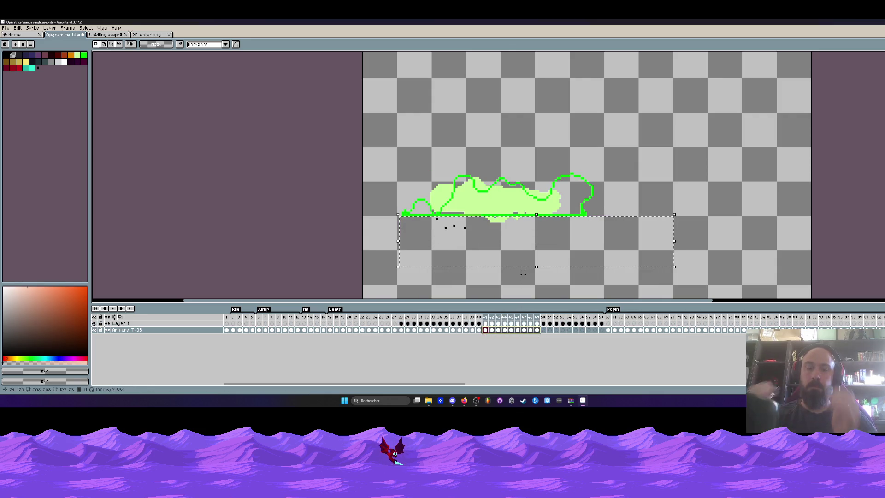
click(523, 271)
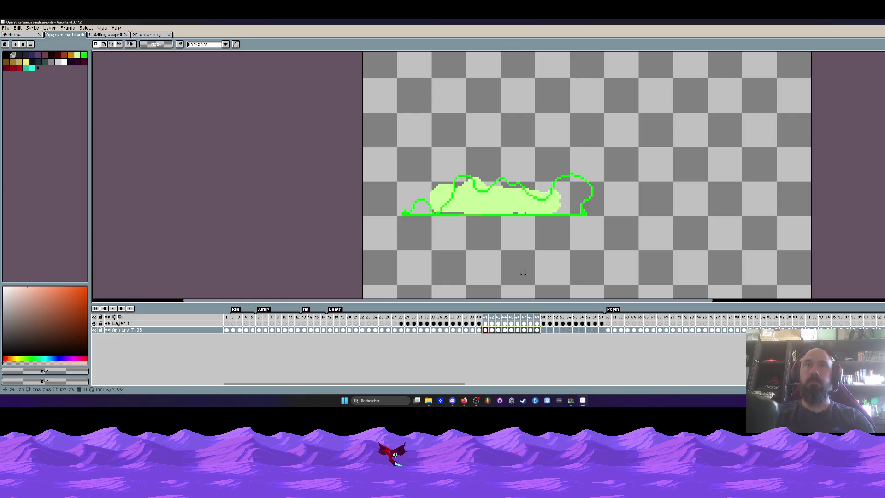
Play the Death animation from its first frame, restarting it once.
click(340, 318)
key(Return)
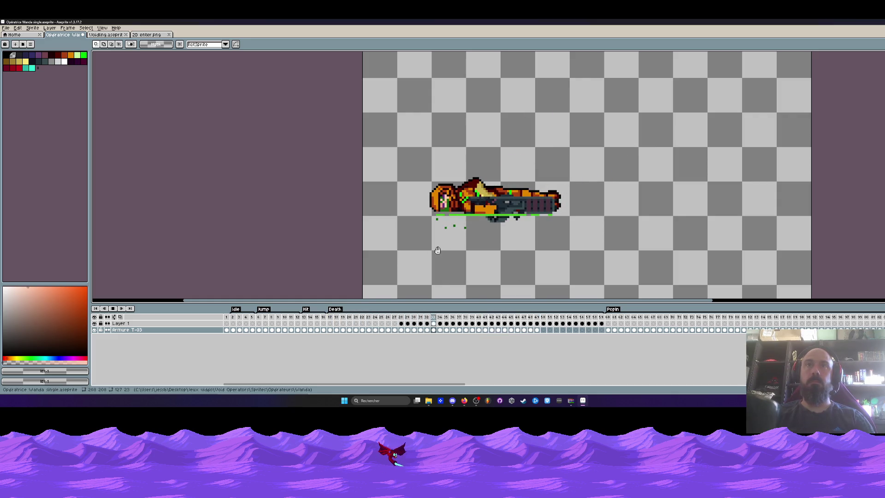
click(341, 317)
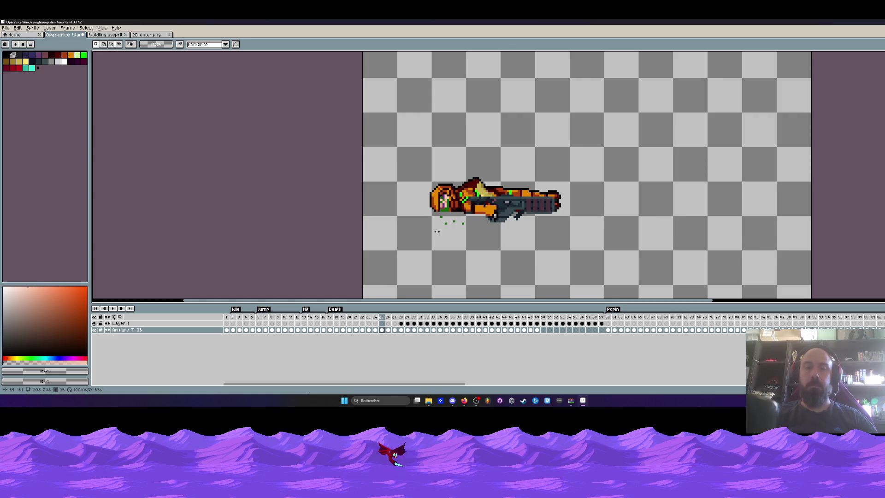
Select the fallen figure on frame 26, nudge it slightly with Move, and commit.
drag(409, 240, 633, 133)
click(382, 330)
click(483, 213)
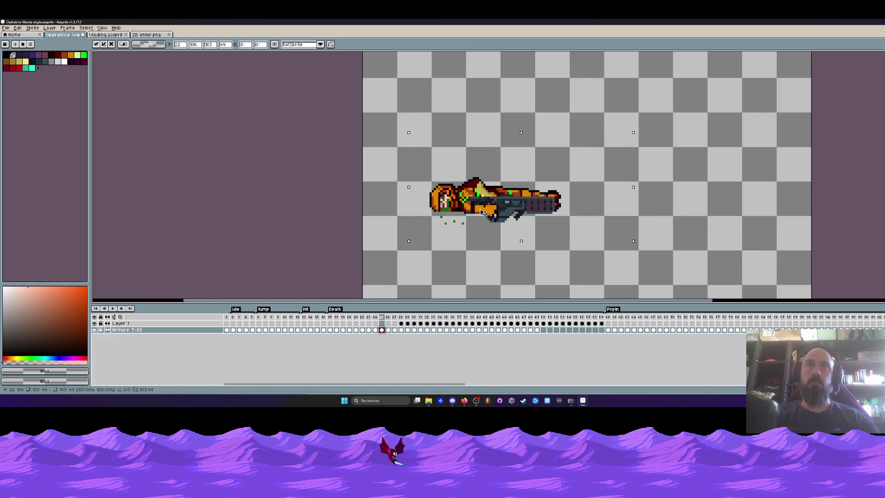
key(Return)
key(ctrl+d)
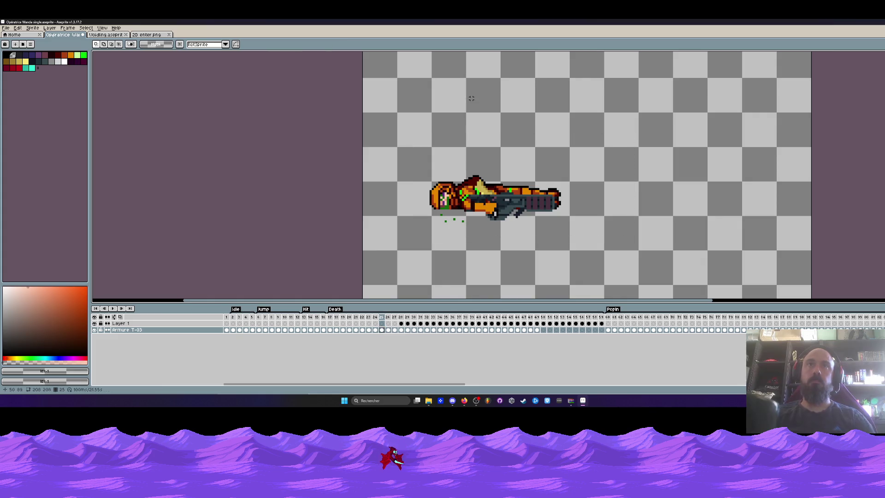
key(Right)
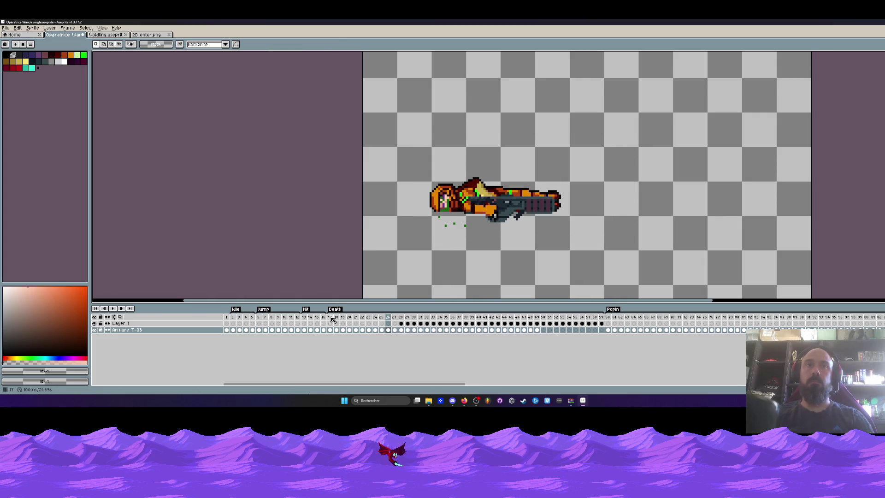
Replay the Death animation from its start, then step back to frame 26.
click(332, 317)
key(Return)
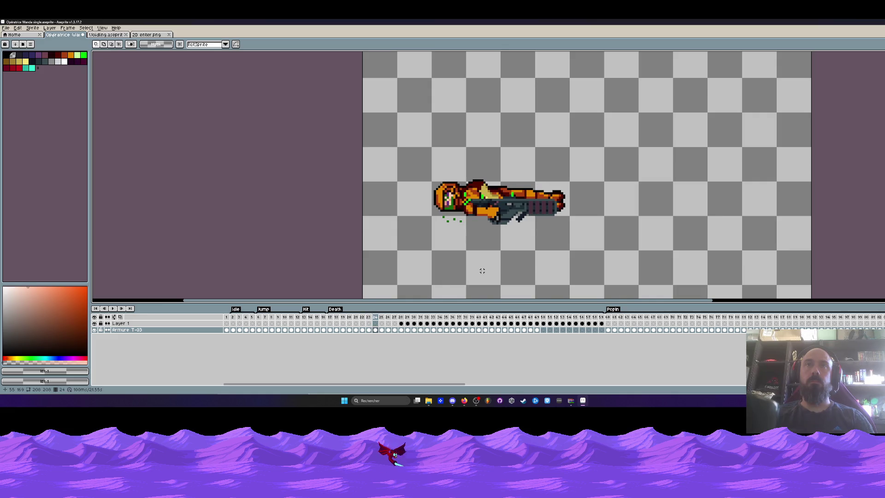
key(Right)
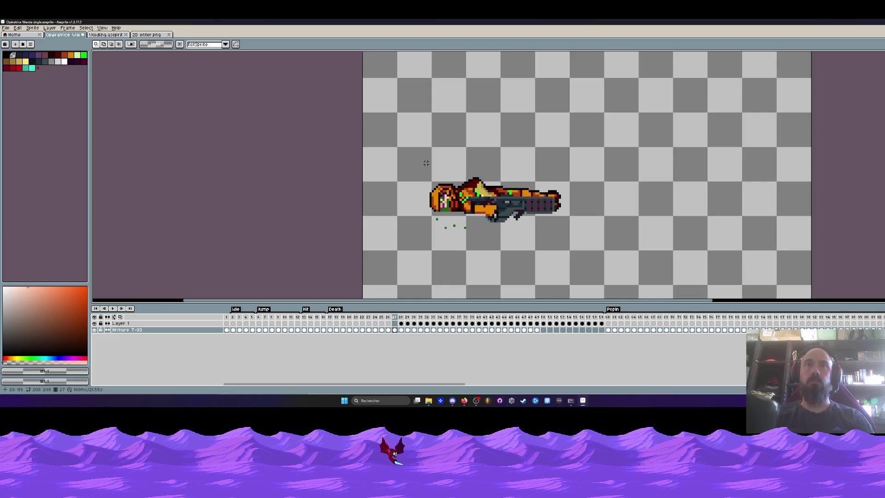
key(Left)
Shift the fallen figure slightly on frame 24, then replay the Death animation to check.
drag(417, 161, 633, 252)
click(453, 118)
key(Left)
key(Left)
key(Left)
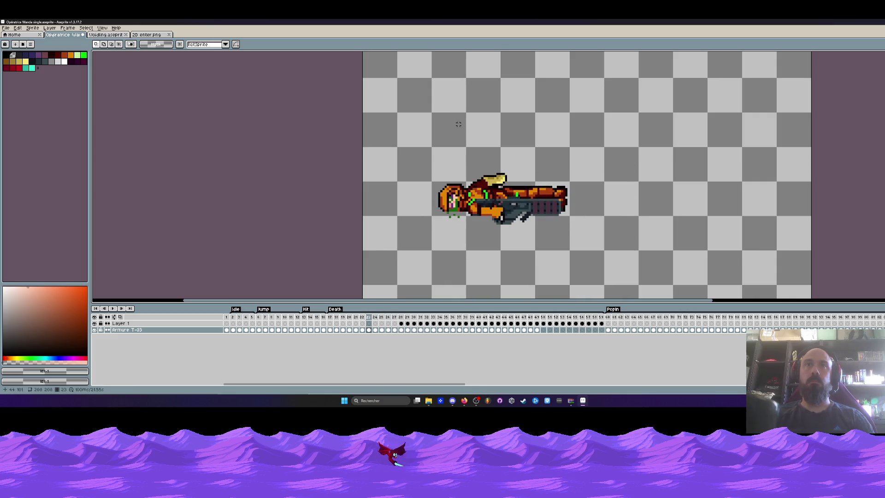
key(Right)
mouse_move(417, 148)
mouse_down()
mouse_move(514, 213)
mouse_move(623, 265)
mouse_up()
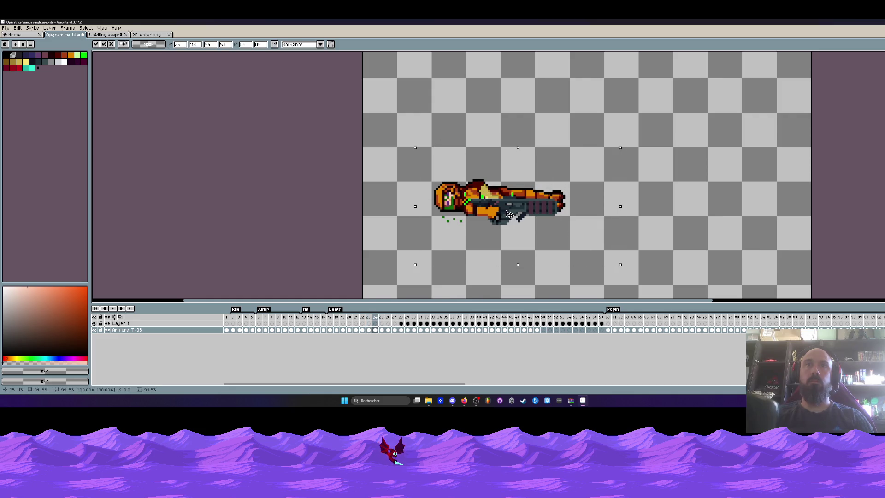
drag(510, 213, 504, 213)
click(494, 120)
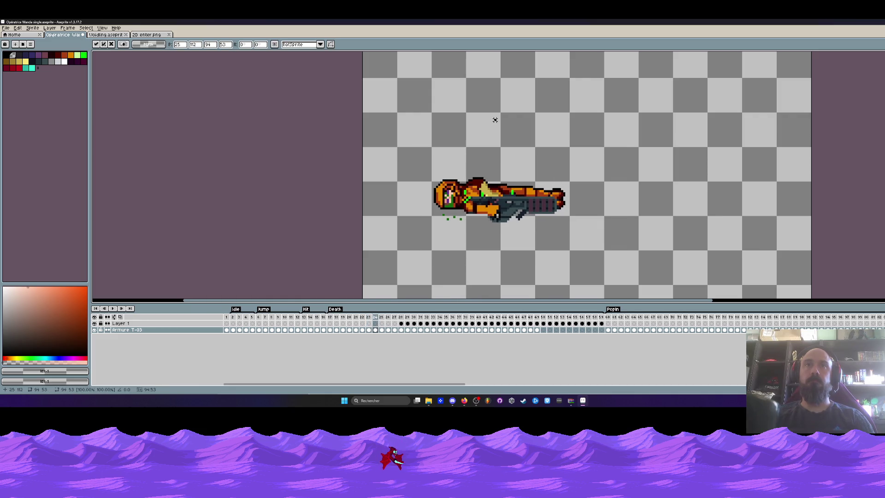
key(Right)
key(Return)
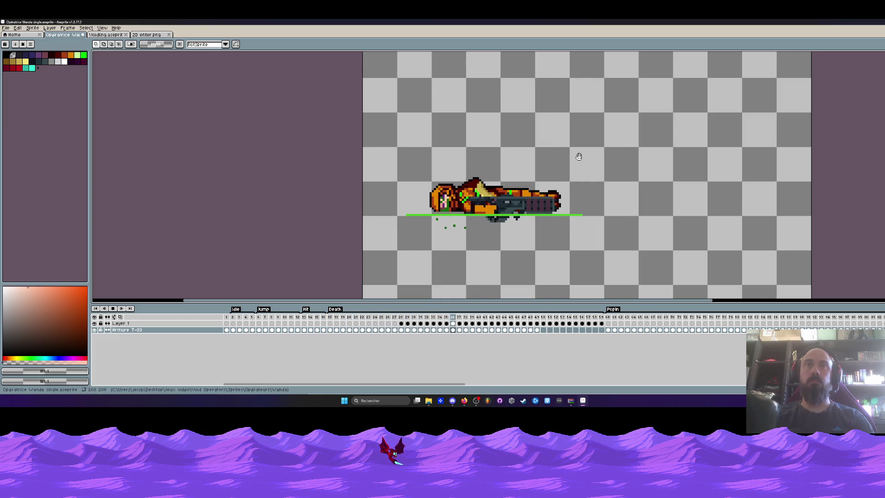
Scrub the fall frames, play from frame 38, then range-select frames 17 to 31.
scroll(579, 156, down, 1)
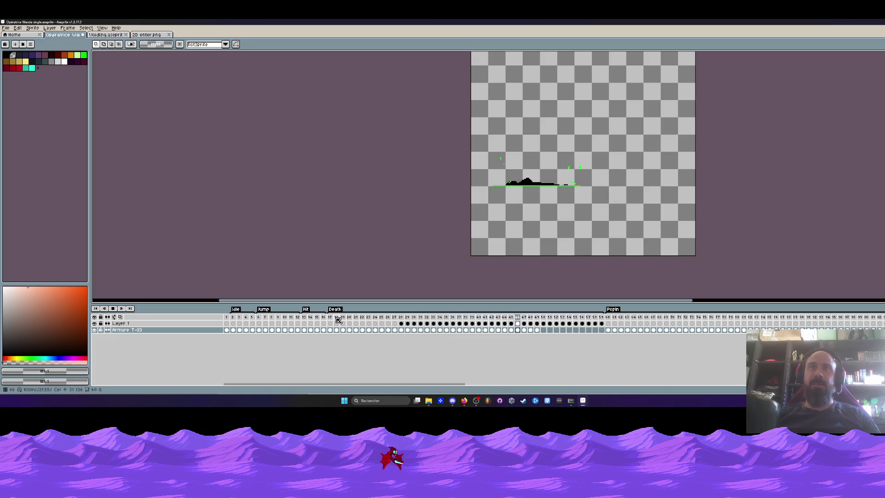
scroll(574, 185, up, 1)
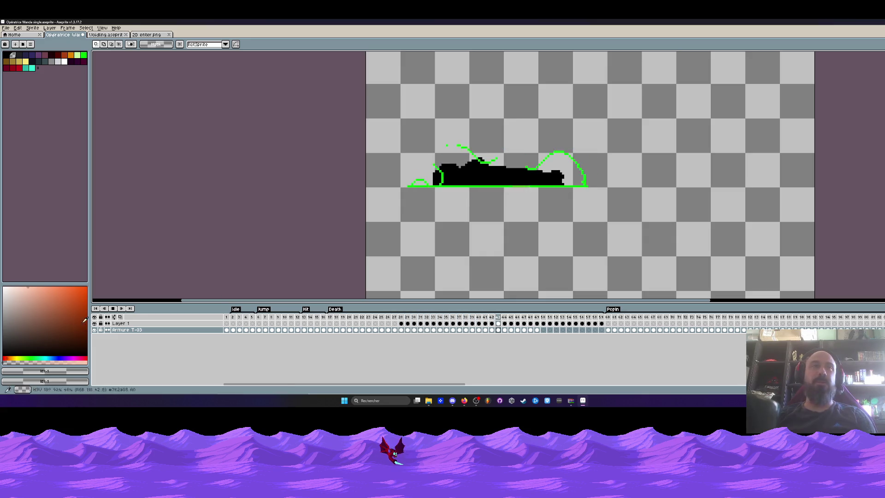
mouse_move(536, 317)
mouse_down()
mouse_move(484, 318)
mouse_move(505, 318)
mouse_up()
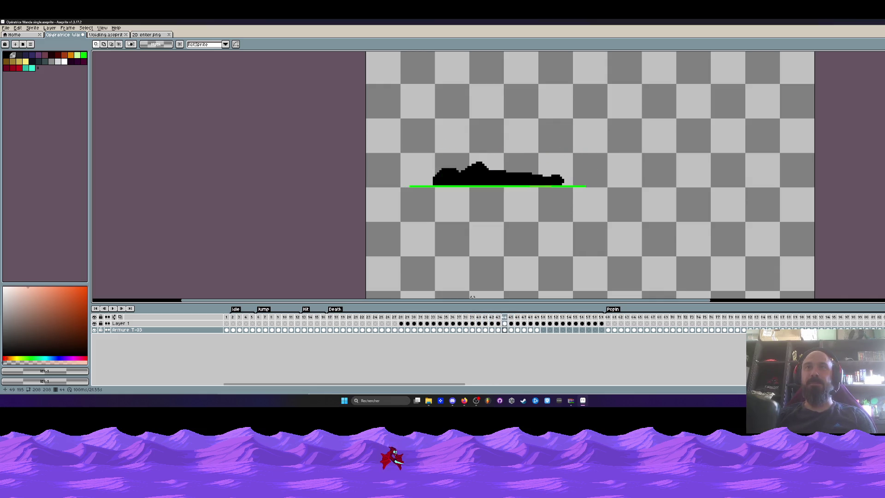
click(463, 329)
key(Return)
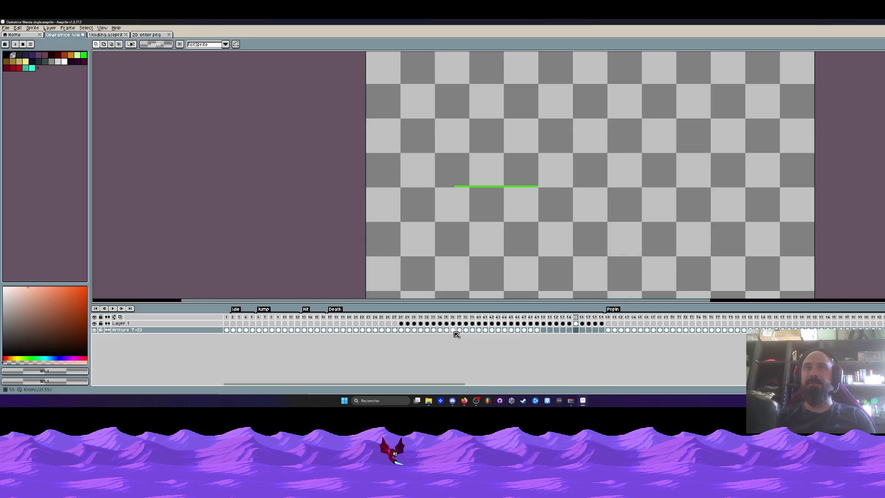
mouse_move(330, 329)
mouse_down()
mouse_move(451, 325)
mouse_move(385, 326)
mouse_move(437, 328)
mouse_up()
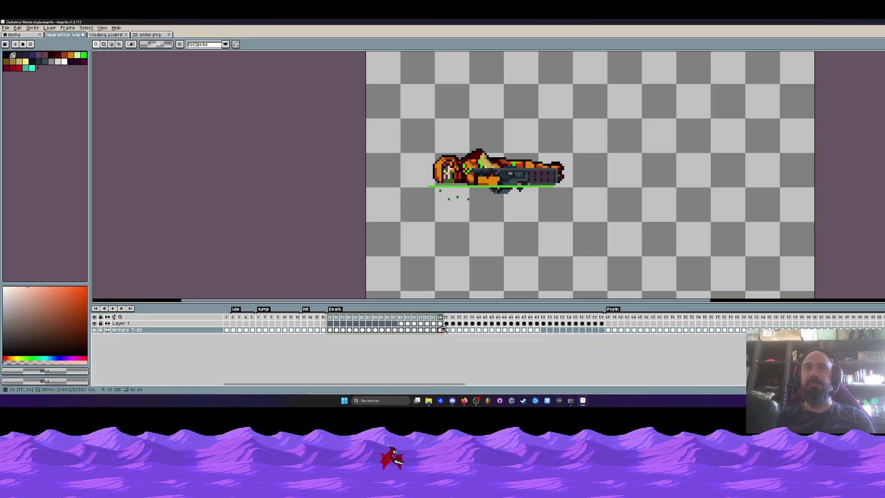
Extend the range to frame 33, play it, stop playback, and make Layer 1 active.
mouse_move(432, 330)
mouse_down()
mouse_move(578, 330)
mouse_move(518, 331)
mouse_move(540, 333)
mouse_up()
key(Return)
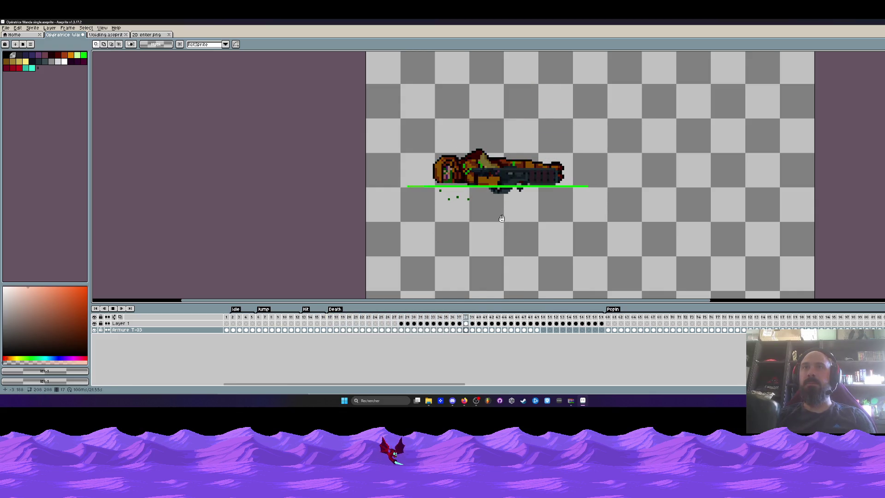
scroll(520, 204, down, 2)
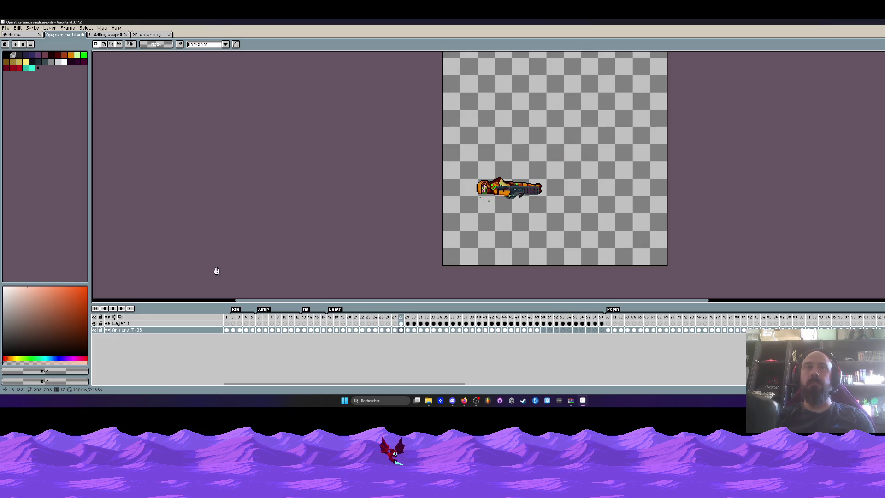
click(115, 311)
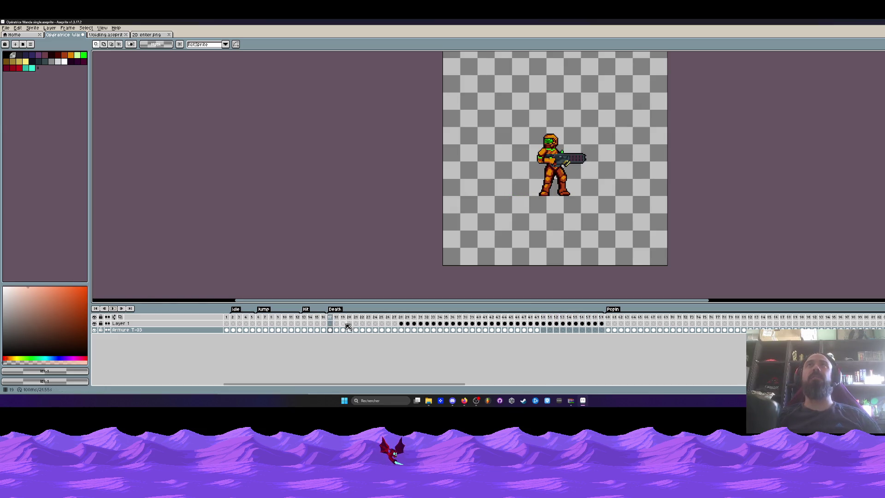
click(203, 323)
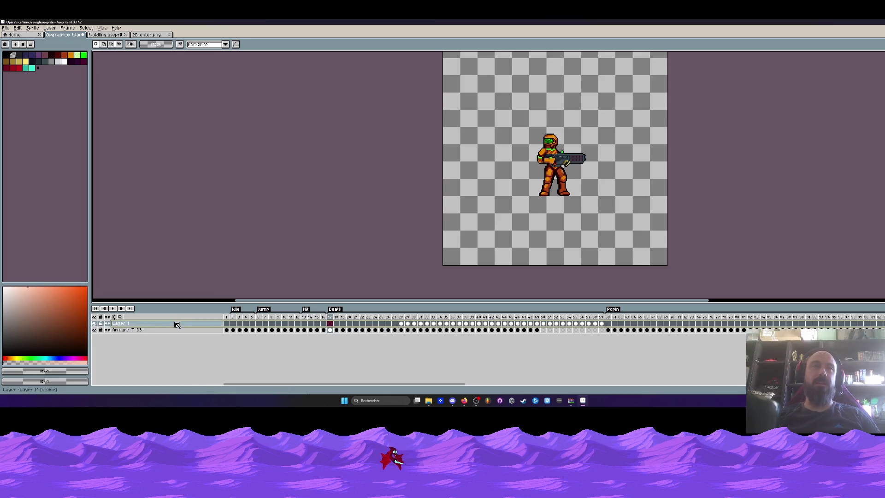
Merge the layers into one named Armure T-03, then select frames 2 to 37.
right_click(150, 323)
click(176, 372)
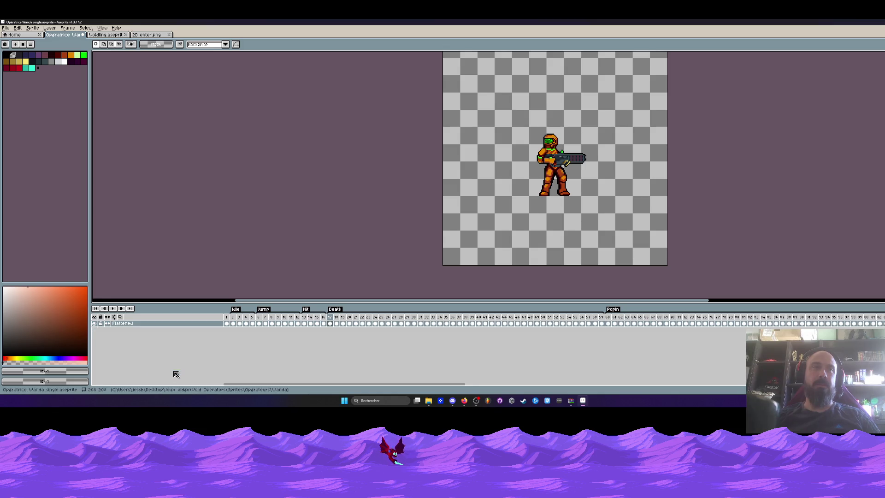
right_click(137, 325)
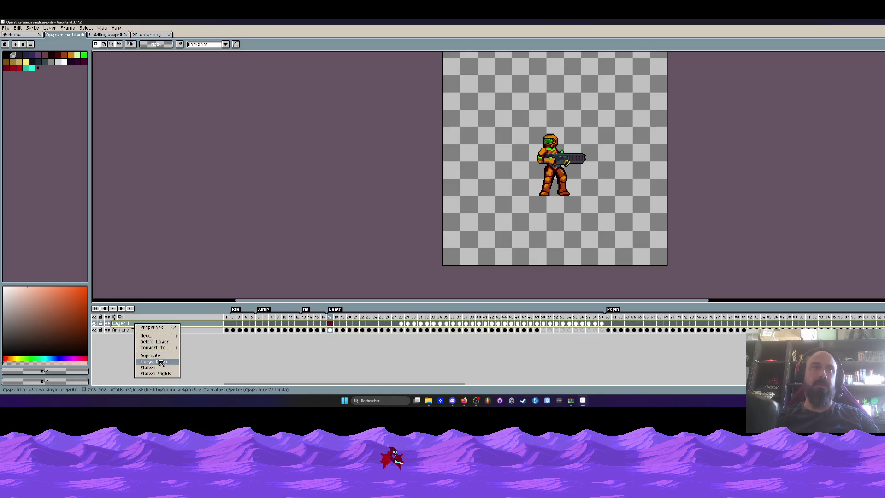
click(161, 364)
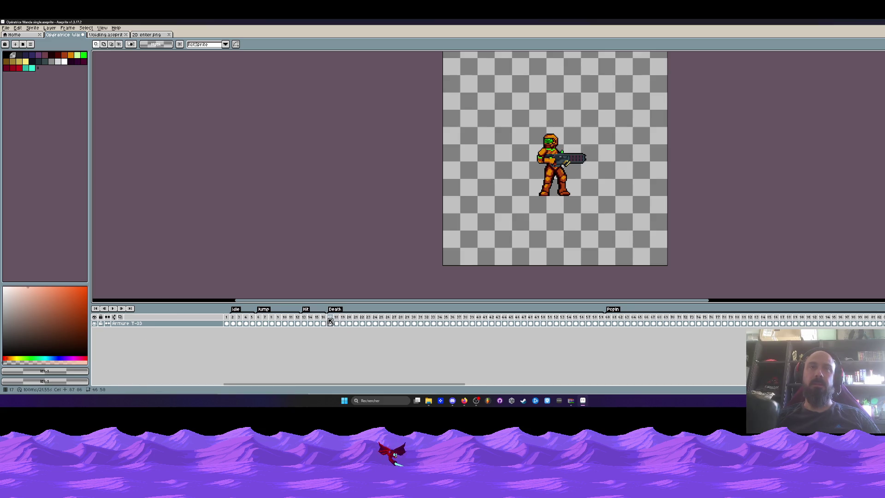
drag(331, 322, 563, 323)
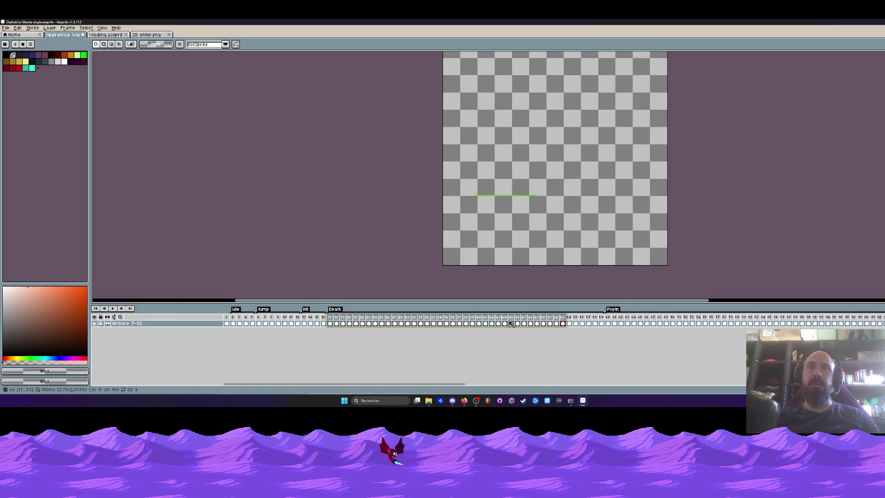
drag(239, 323, 770, 323)
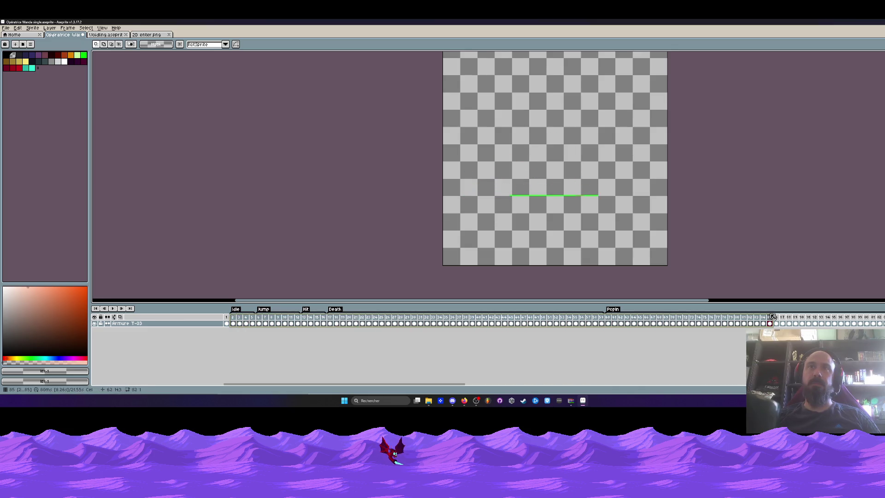
click(18, 28)
click(18, 58)
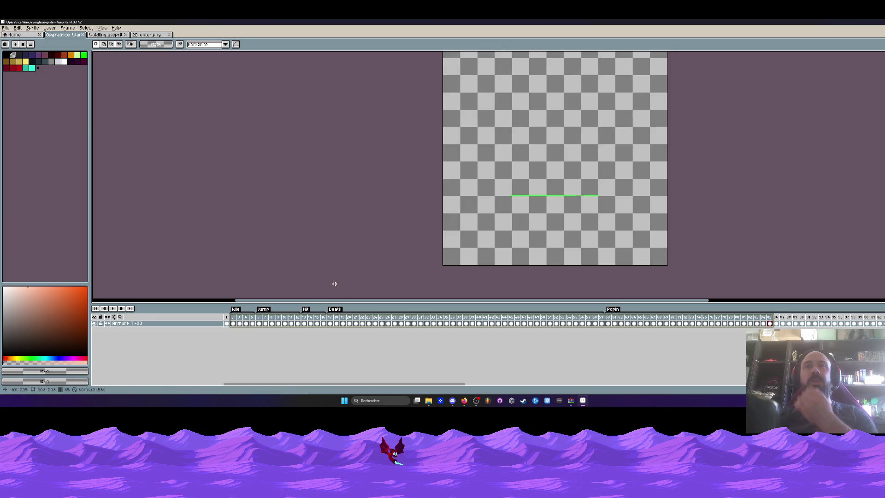
drag(452, 383, 612, 383)
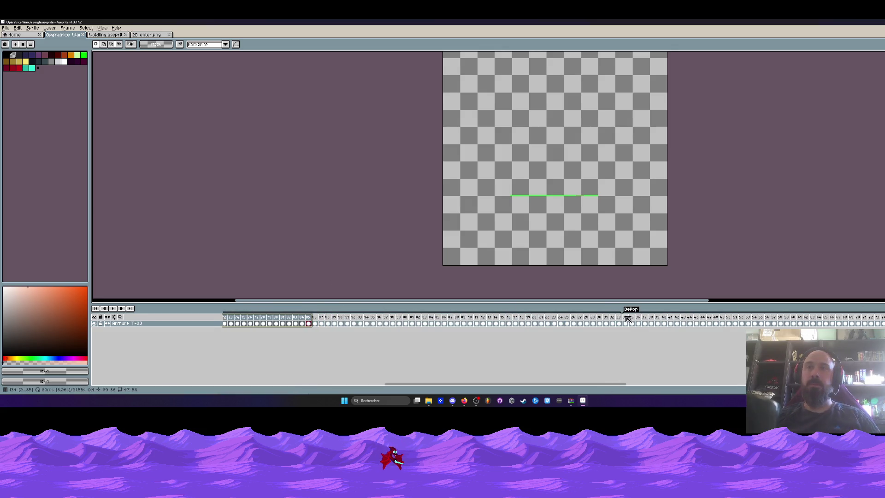
drag(627, 318, 845, 318)
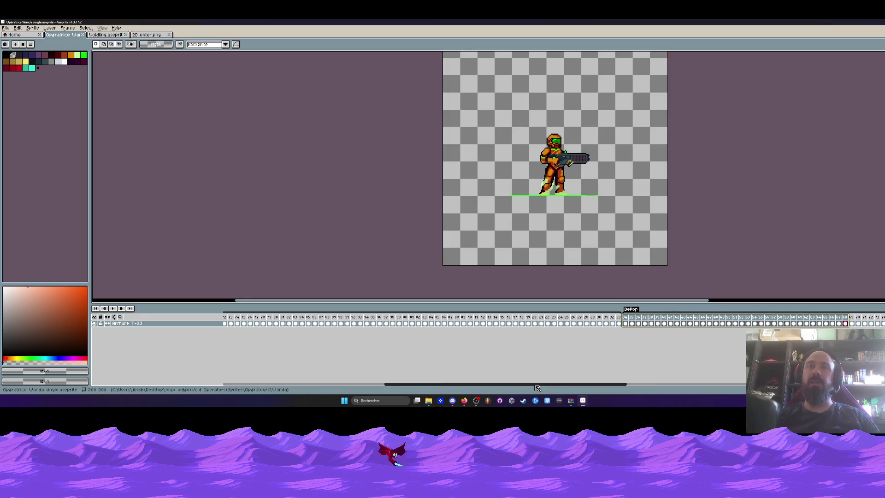
drag(536, 385, 648, 385)
drag(801, 323, 470, 323)
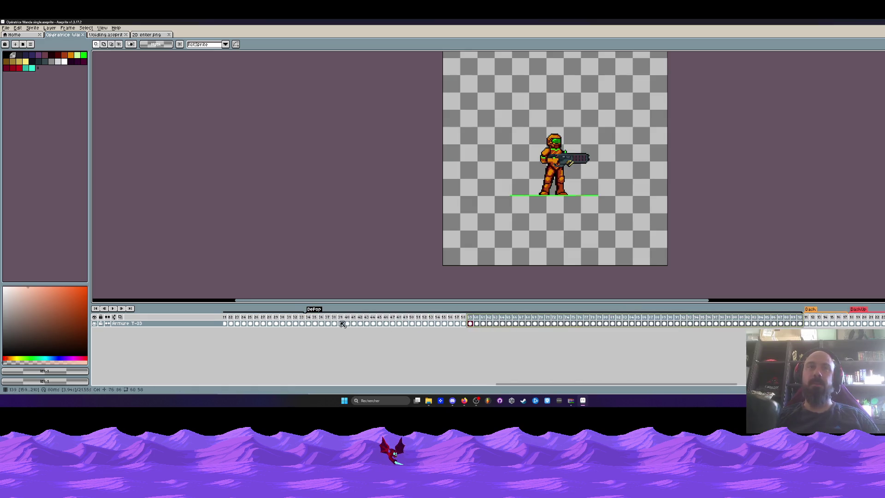
click(310, 318)
scroll(336, 322, left, 10)
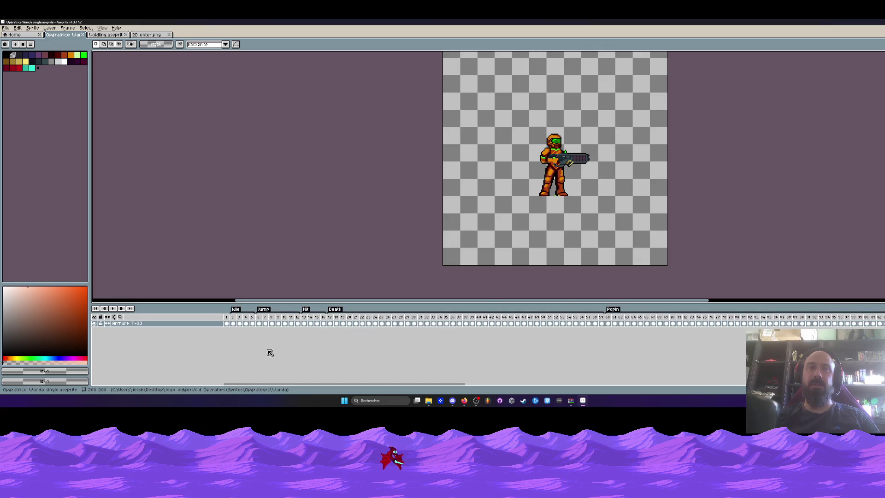
click(232, 323)
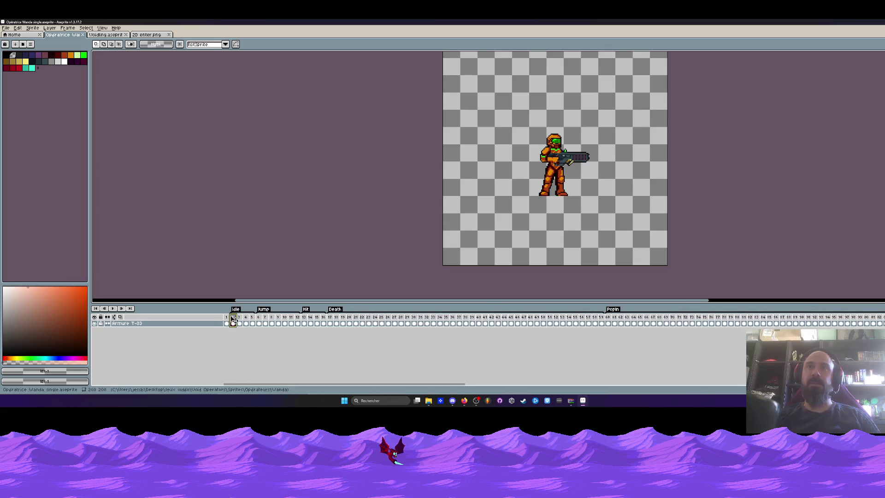
Close 2D enter.png, select frames 66 to 121, and return to the Opératrice Wanda tab.
click(154, 38)
scroll(316, 152, down, 1)
scroll(316, 152, up, 1)
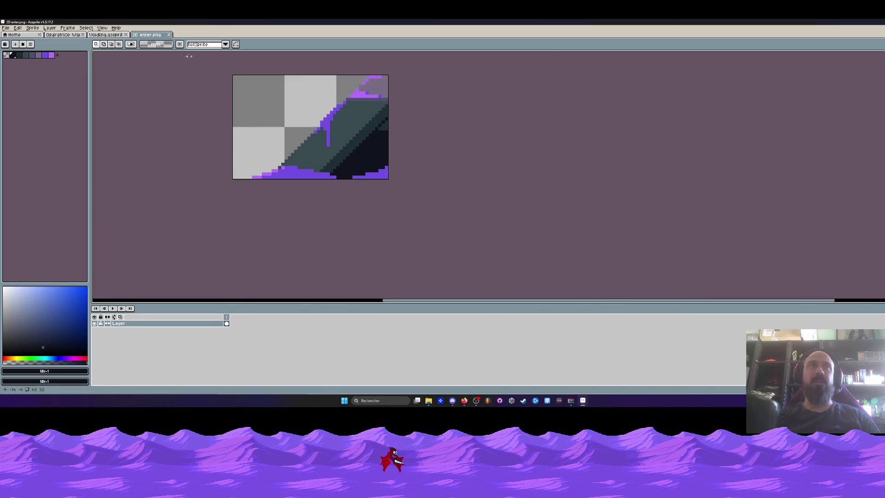
click(169, 35)
drag(244, 317, 607, 324)
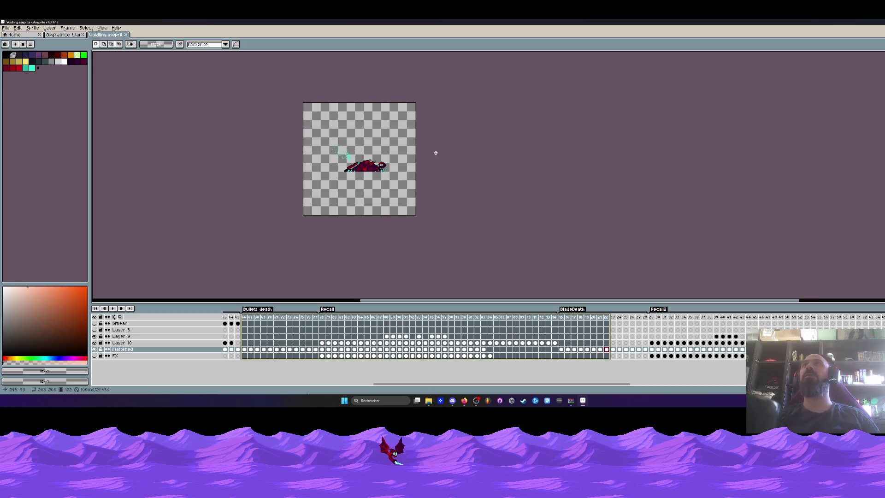
click(73, 36)
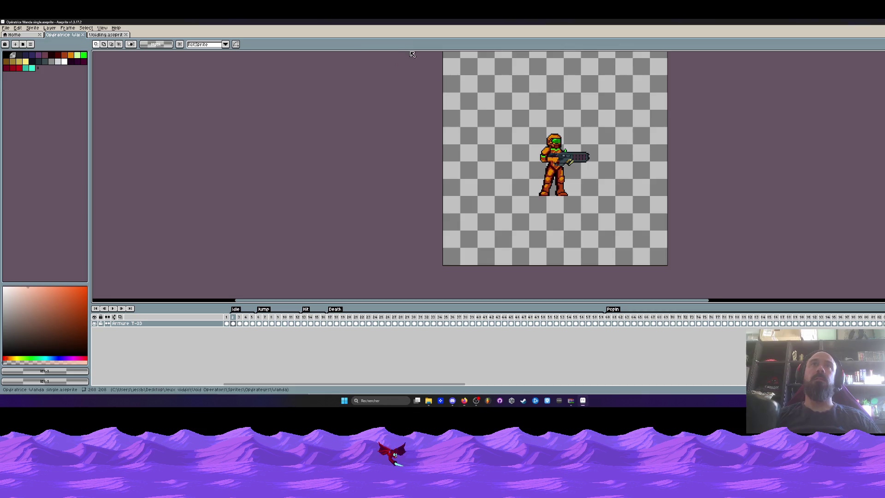
Flip to Voidling and back, drag through the Death and later frames, then quit with Alt+F4.
scroll(314, 126, down, 1)
scroll(324, 131, up, 1)
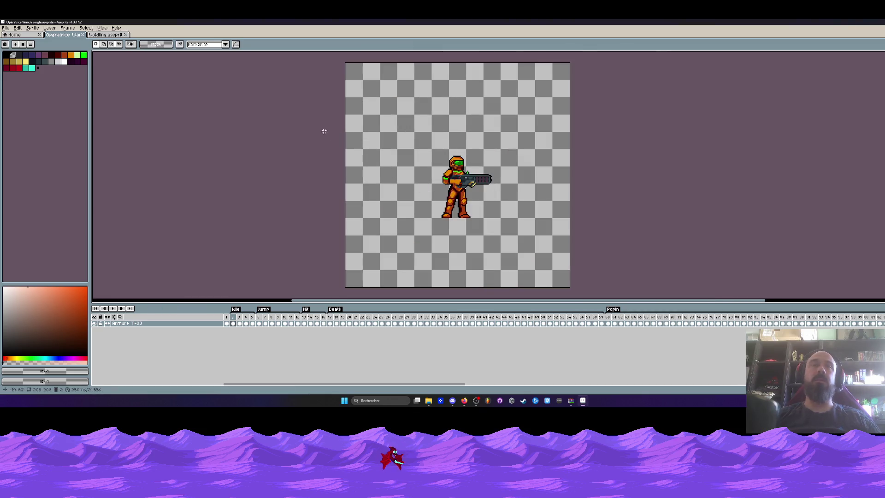
click(105, 36)
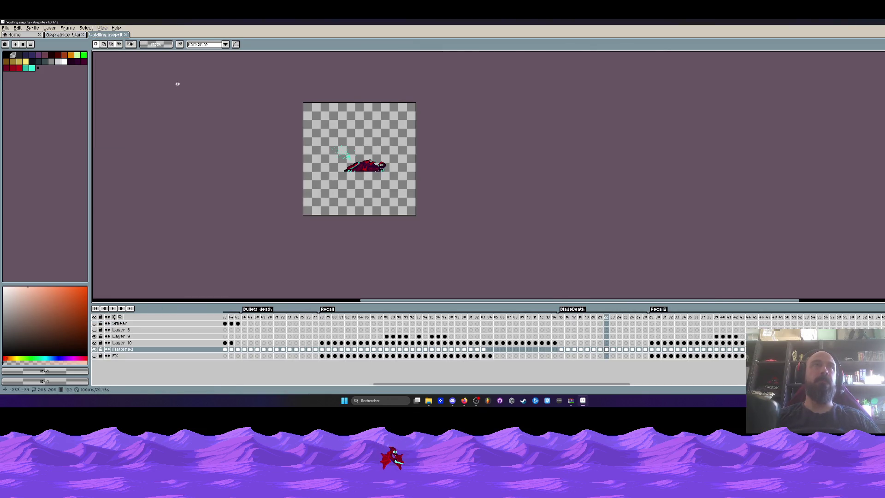
click(61, 35)
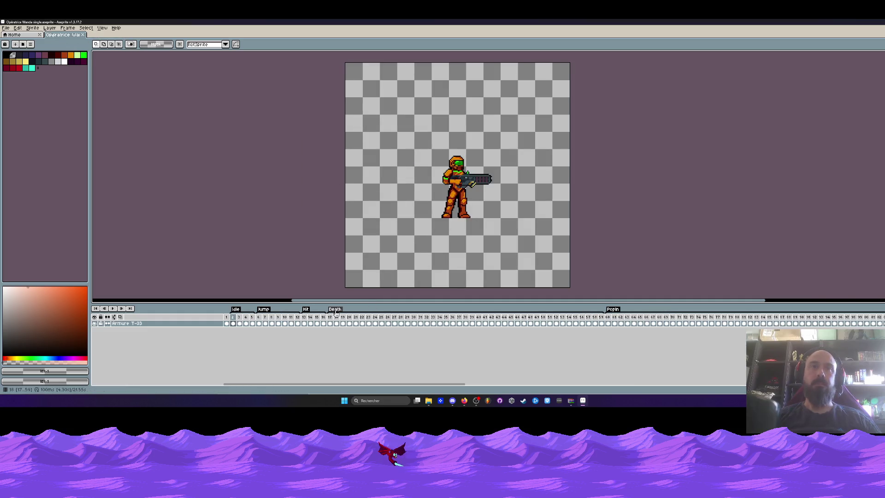
drag(330, 318, 716, 312)
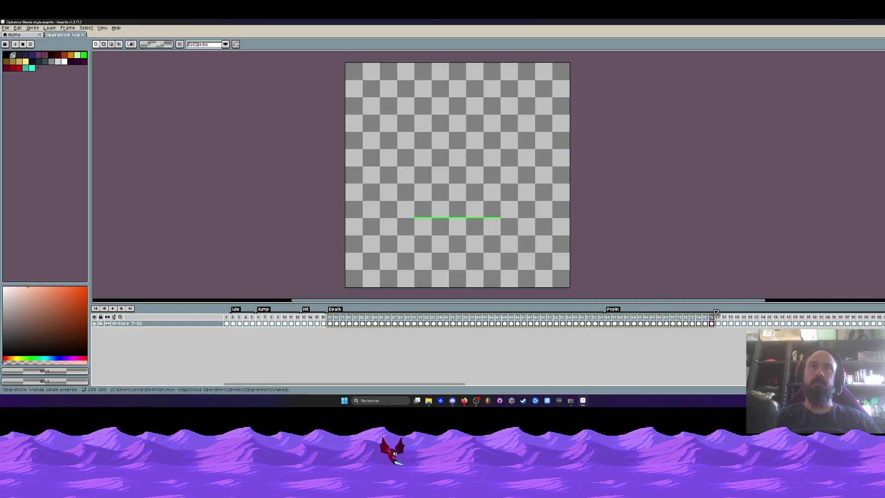
drag(466, 384, 544, 384)
drag(385, 322, 851, 323)
drag(524, 385, 650, 385)
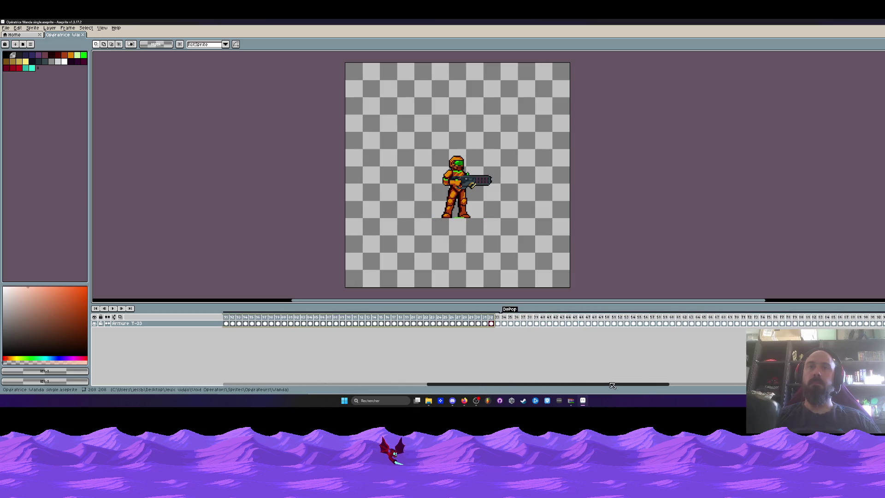
drag(497, 323, 866, 323)
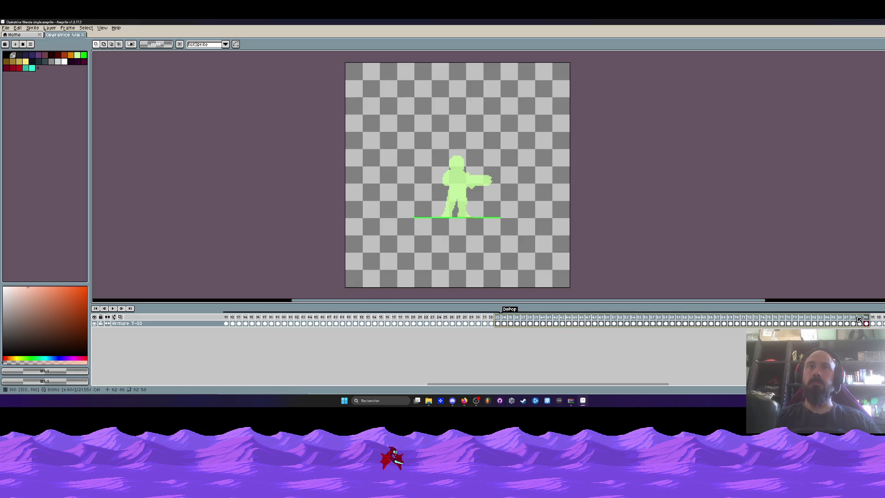
key(alt+F4)
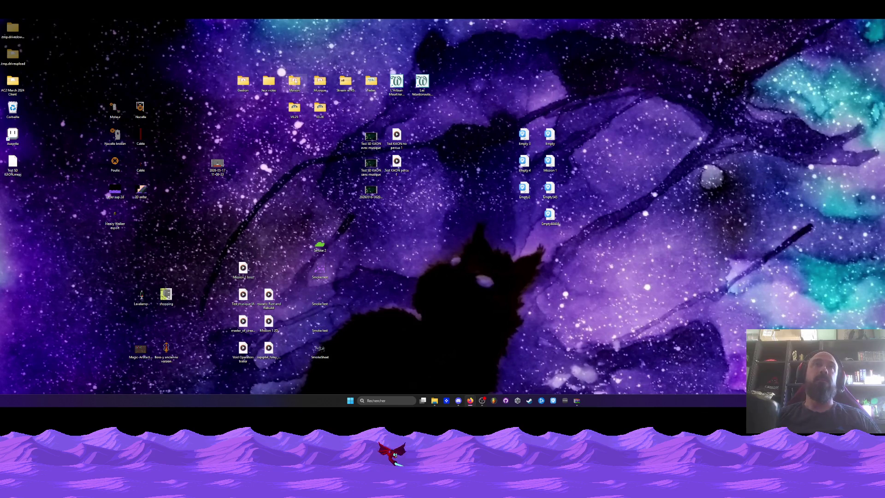
Browse Jeux vidéo > Void Operators > Sprites > Opérateurs > Wanda and open Opératrice Wanda single.aseprite.
double_click(269, 82)
drag(398, 91, 321, 106)
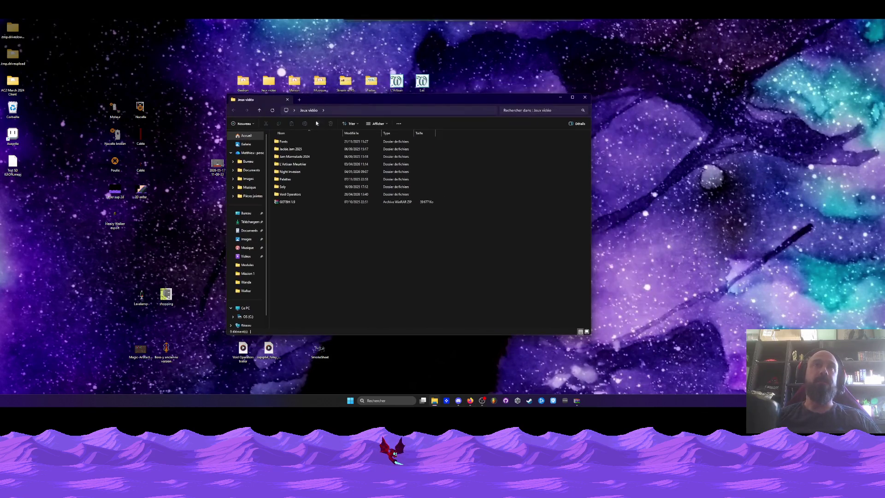
double_click(300, 194)
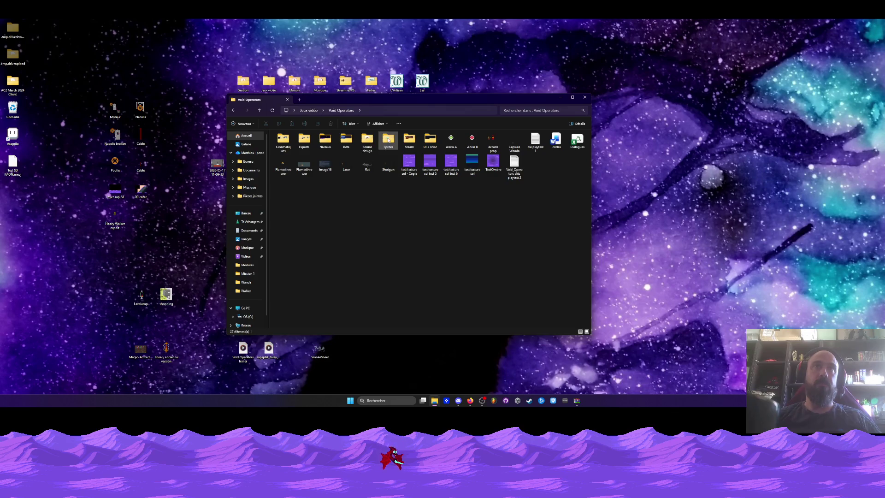
double_click(388, 139)
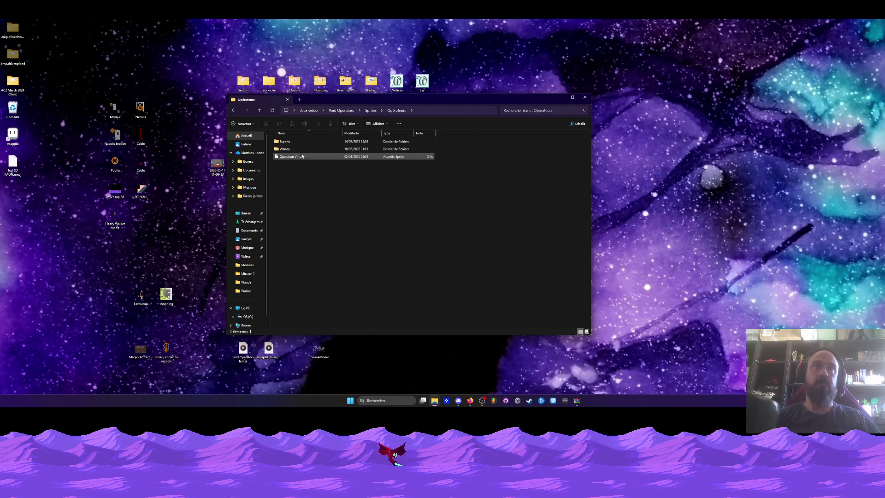
double_click(289, 157)
double_click(288, 149)
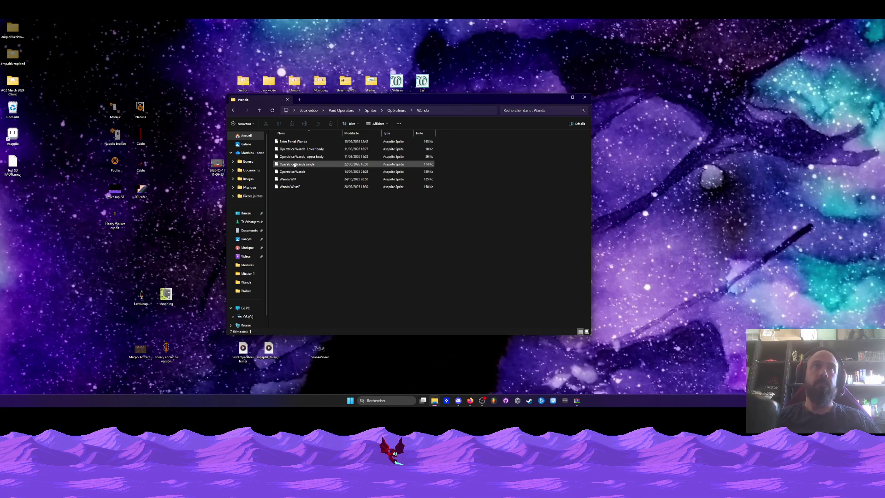
click(280, 164)
double_click(293, 165)
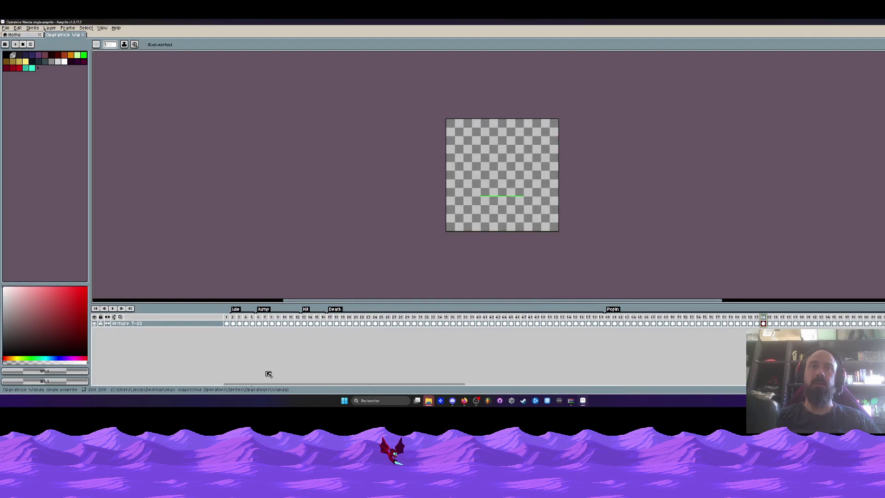
Select frames 61 to 94, scroll the timeline, go to frame 2, then quit with Ctrl+Q.
click(608, 318)
drag(615, 317, 828, 318)
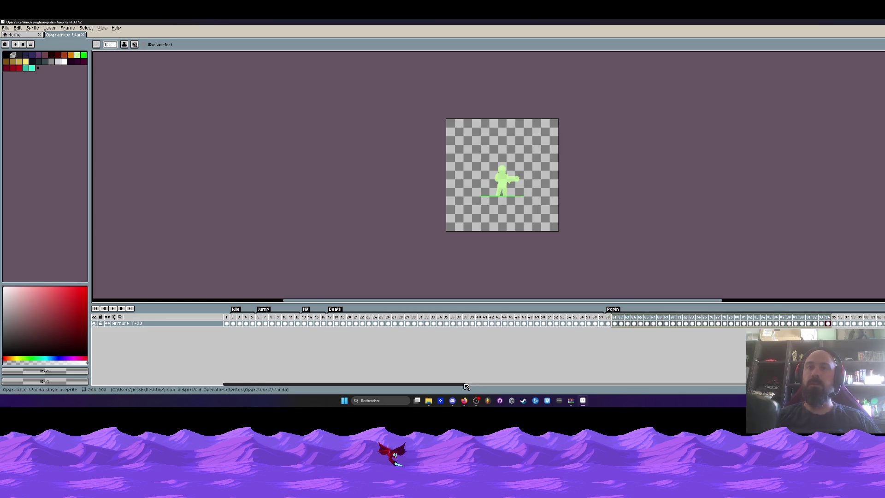
scroll(838, 316, right, 5)
click(850, 316)
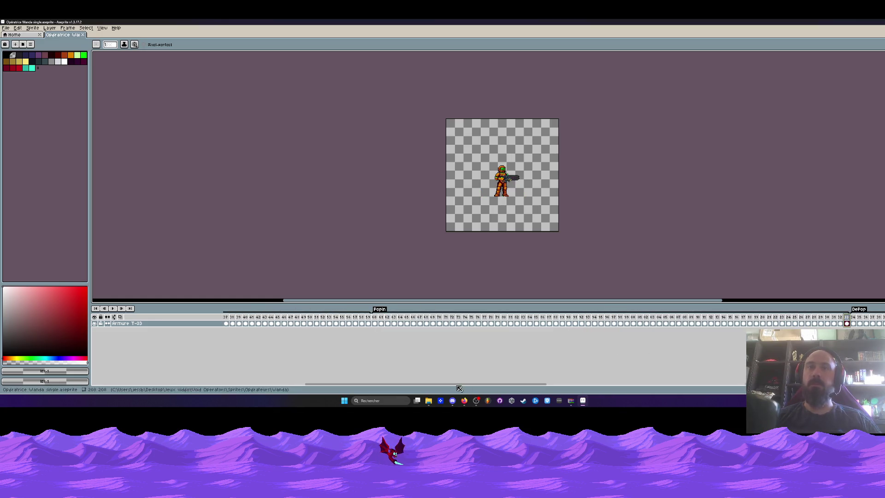
scroll(850, 316, left, 5)
click(233, 323)
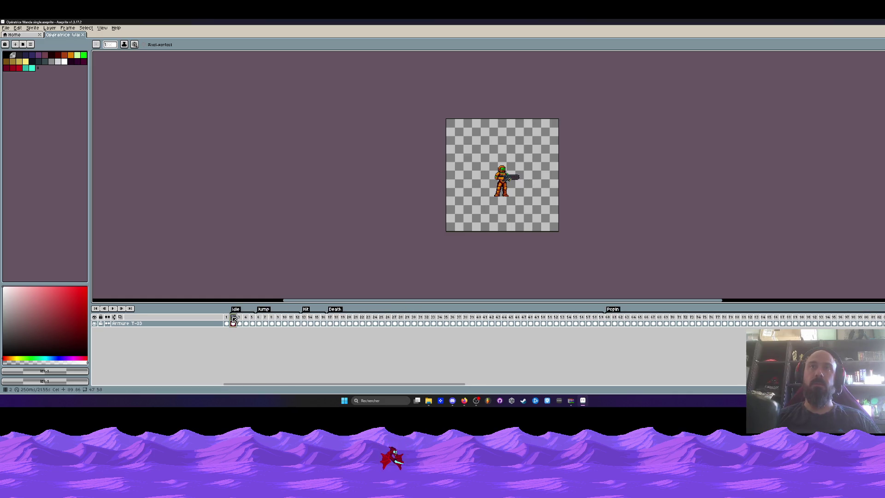
key(ctrl+q)
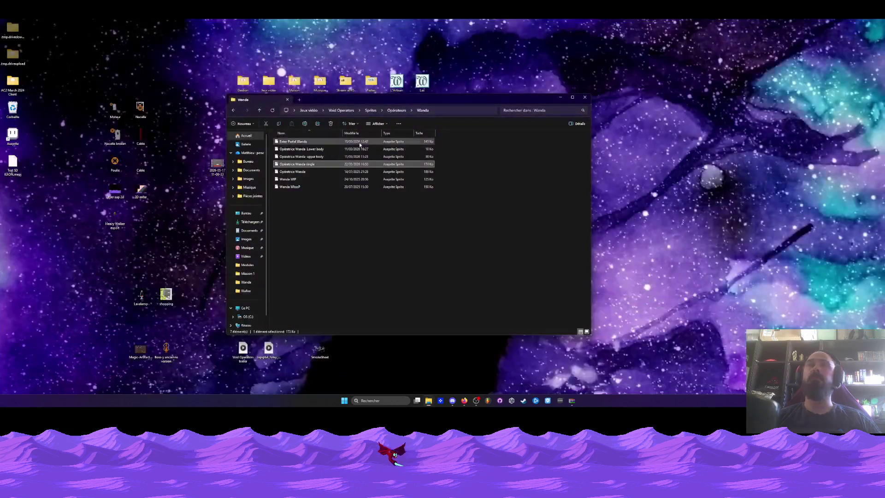
Reopen a Wanda sprite file, move the Explorer window higher, and go back to Opérateurs.
double_click(285, 166)
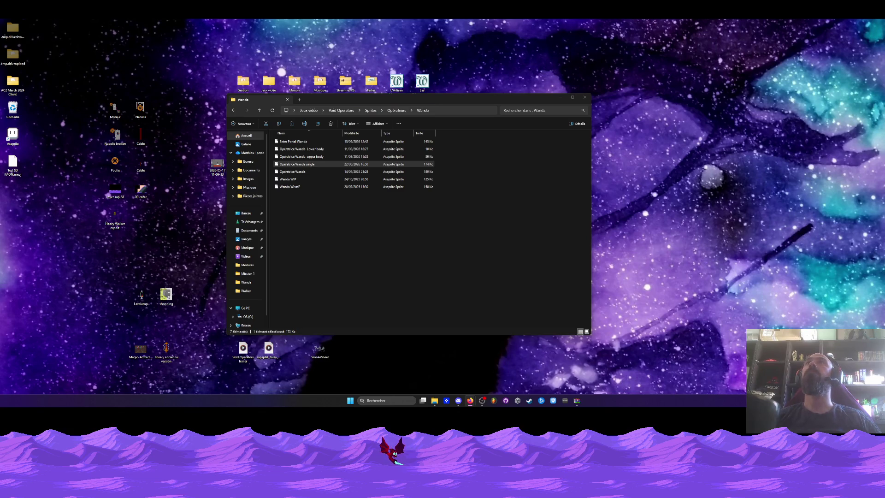
drag(420, 100, 432, 73)
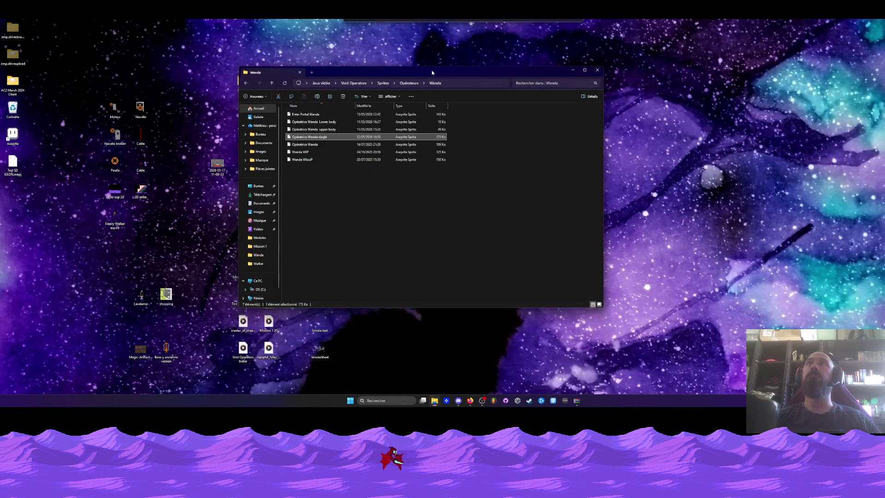
click(246, 84)
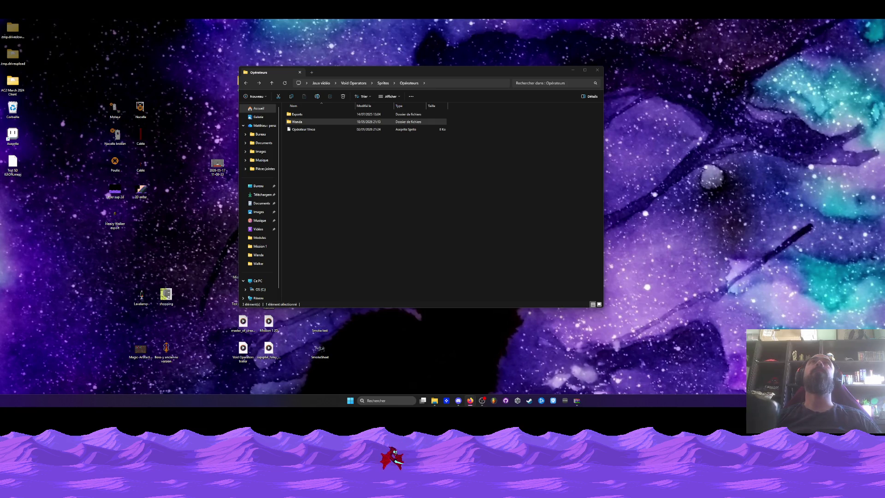
Go up to the Jeux vidéo folder from the address bar and shift the window slightly right.
click(321, 83)
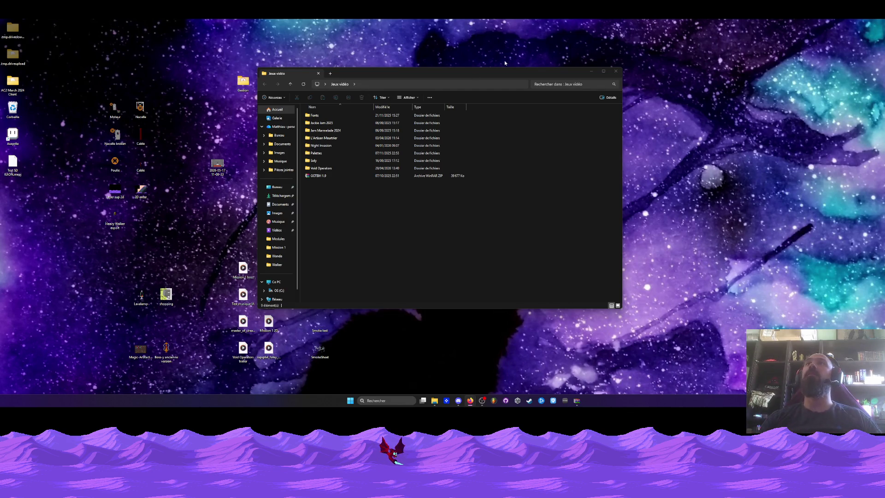
drag(446, 75, 468, 84)
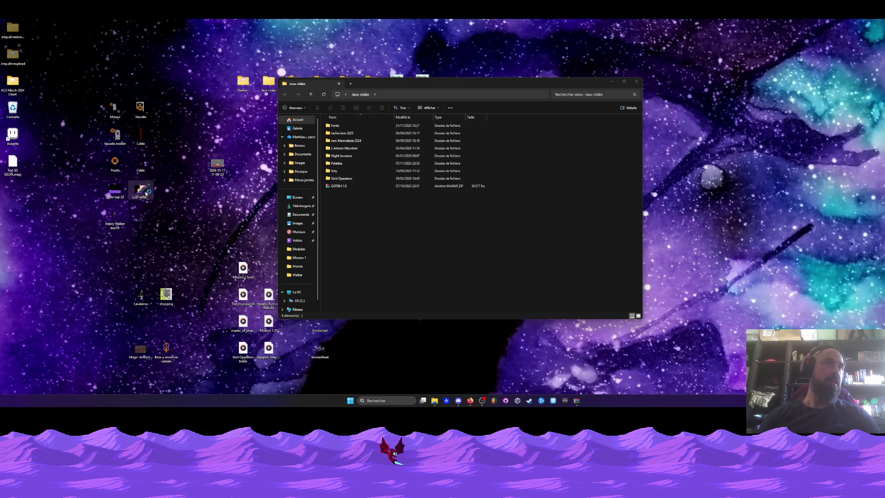
Glance at the 2D enter image, then open the Nacelle broken sprite in Aseprite.
double_click(145, 193)
click(755, 92)
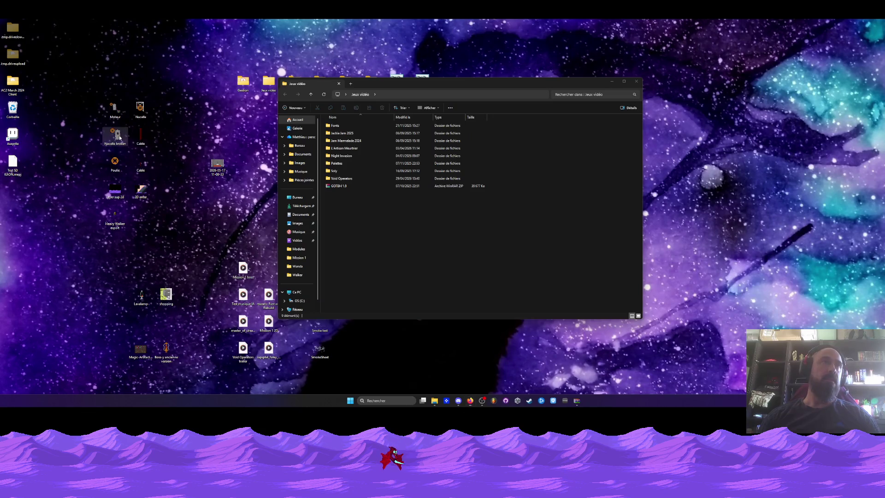
double_click(119, 137)
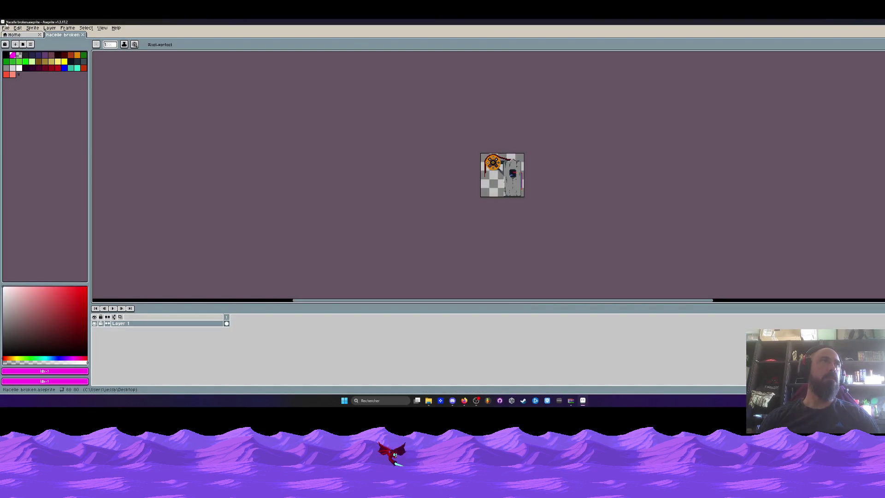
Export Nacelle broken as a PNG via Export As, then put Aseprite aside.
click(6, 27)
mouse_move(19, 83)
click(83, 81)
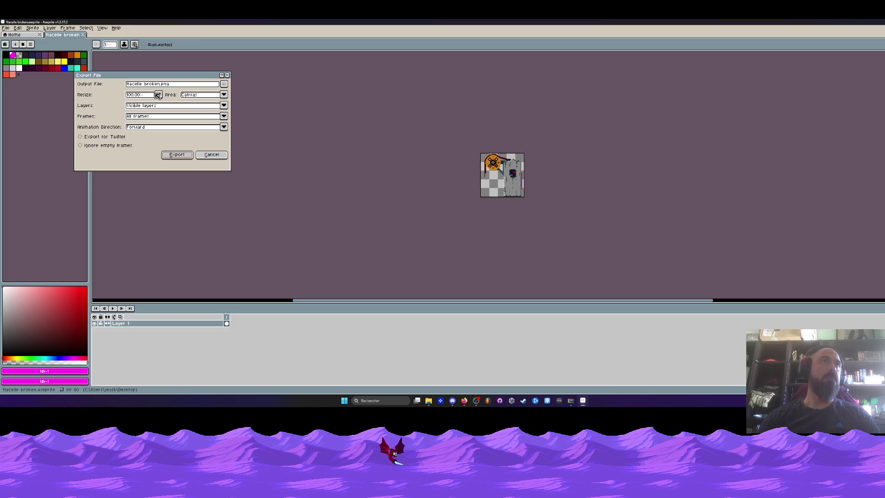
click(177, 154)
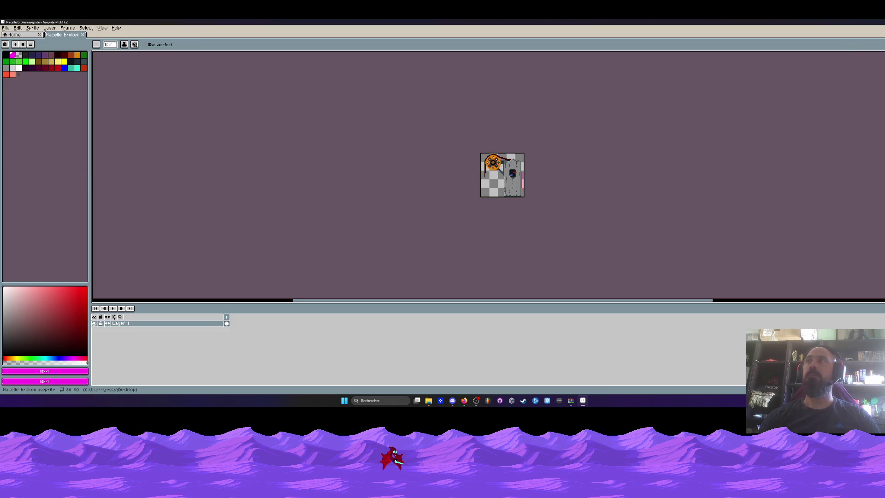
key(alt+F4)
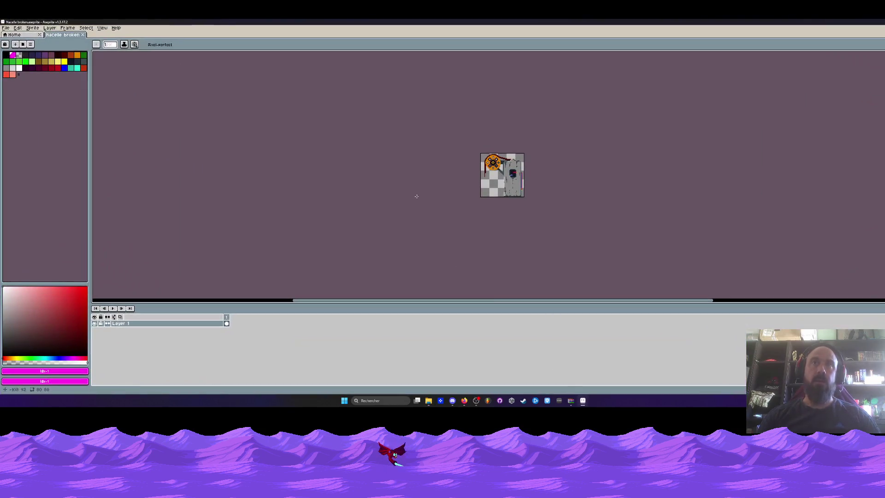
click(863, 28)
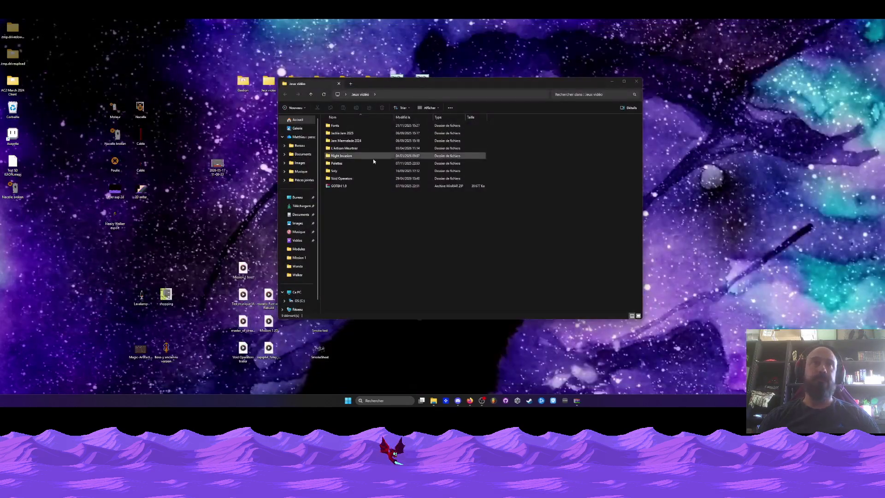
Browse Void Operators > Niveaux > HUB, reposition the window, and open Smoke 2 from the desktop.
double_click(344, 178)
double_click(376, 123)
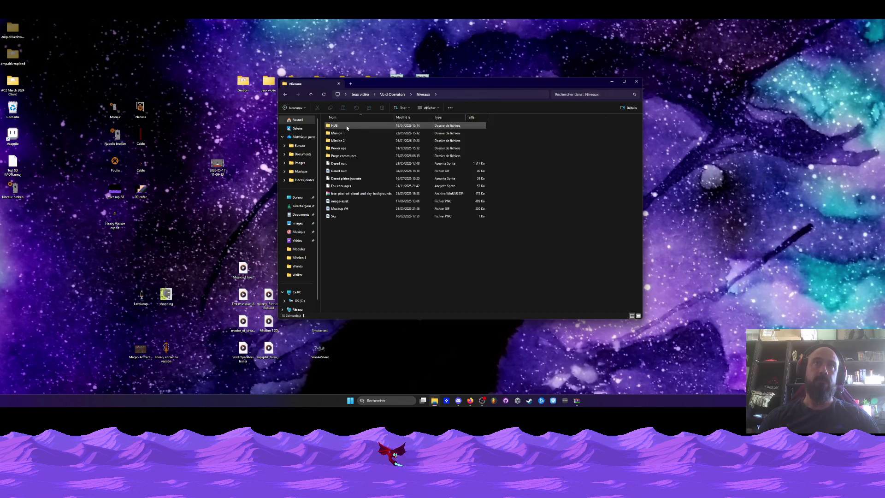
double_click(346, 125)
mouse_move(380, 86)
mouse_down()
mouse_move(454, 58)
mouse_move(477, 62)
mouse_up()
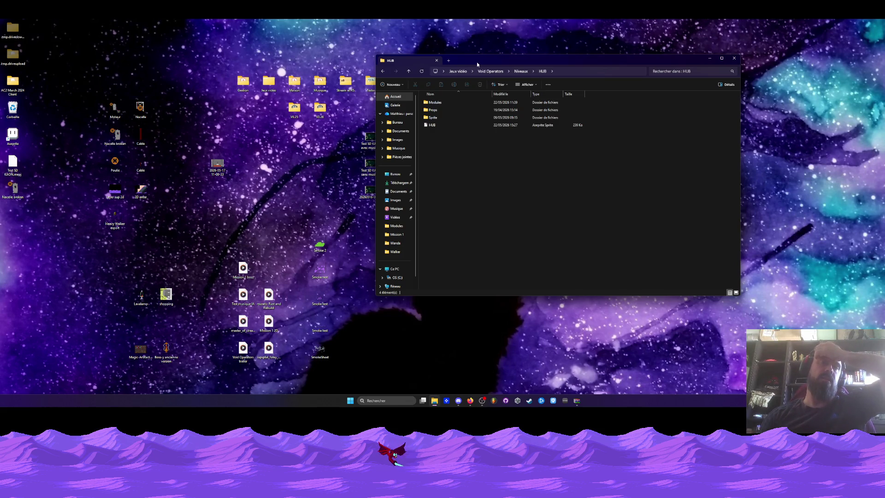
drag(476, 62, 485, 61)
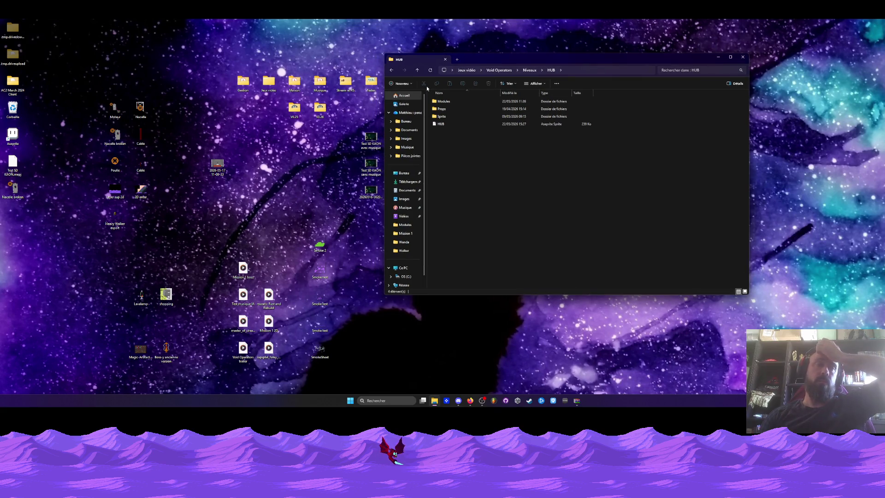
click(325, 242)
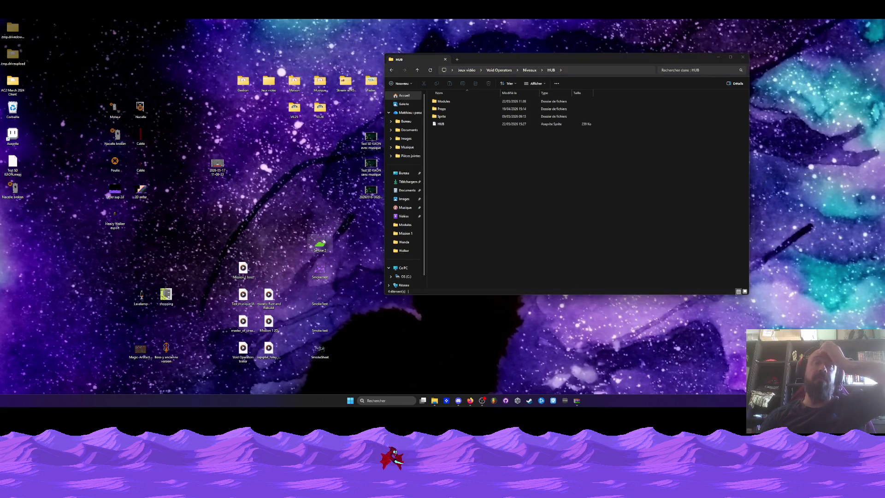
double_click(323, 243)
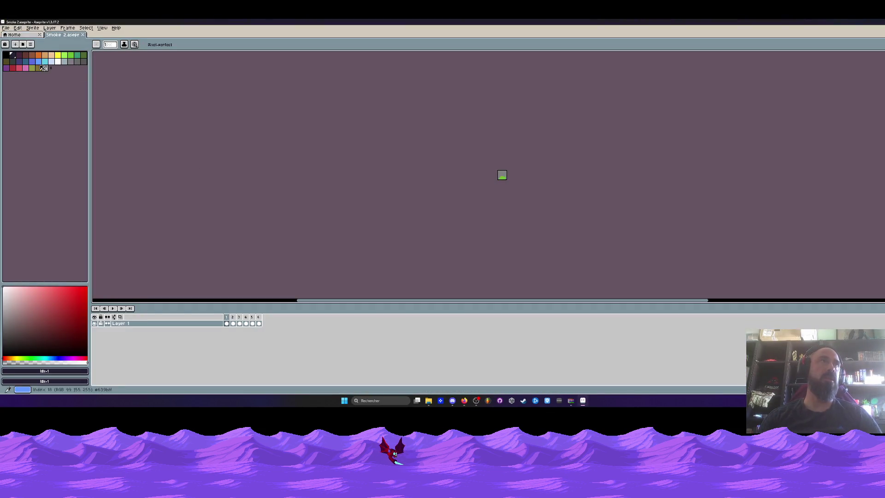
Load a palette file from the Palettes folder onto Smoke 2 and select frames 1–6.
click(31, 44)
click(46, 126)
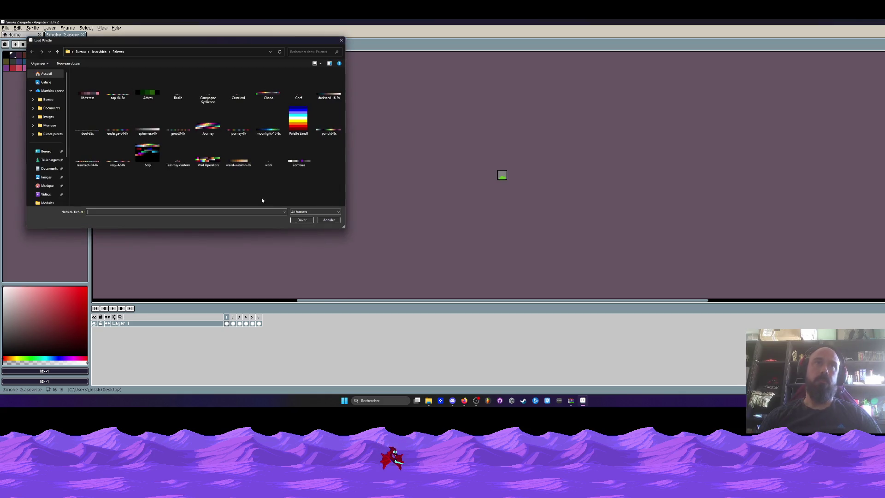
click(207, 150)
click(299, 216)
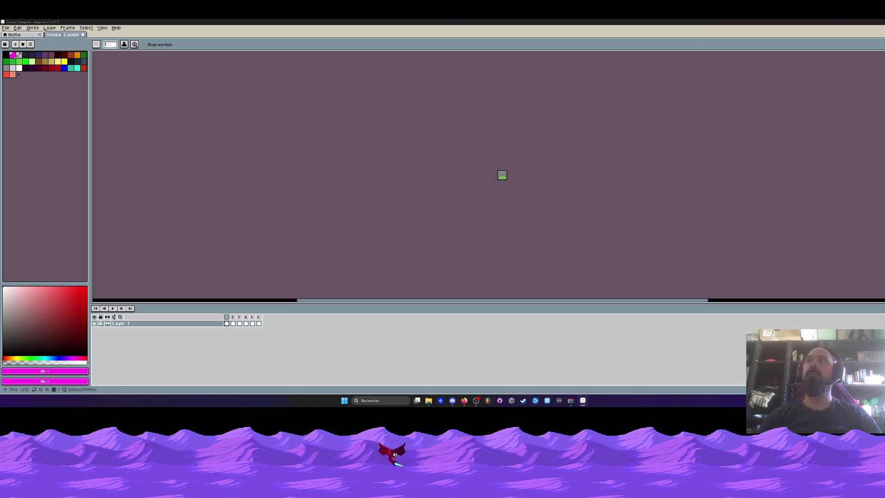
drag(227, 317, 259, 318)
scroll(514, 164, up, 2)
Minimize Aseprite and go from the HUB folder's Sprite subfolder back up to Niveaux.
click(844, 22)
click(620, 67)
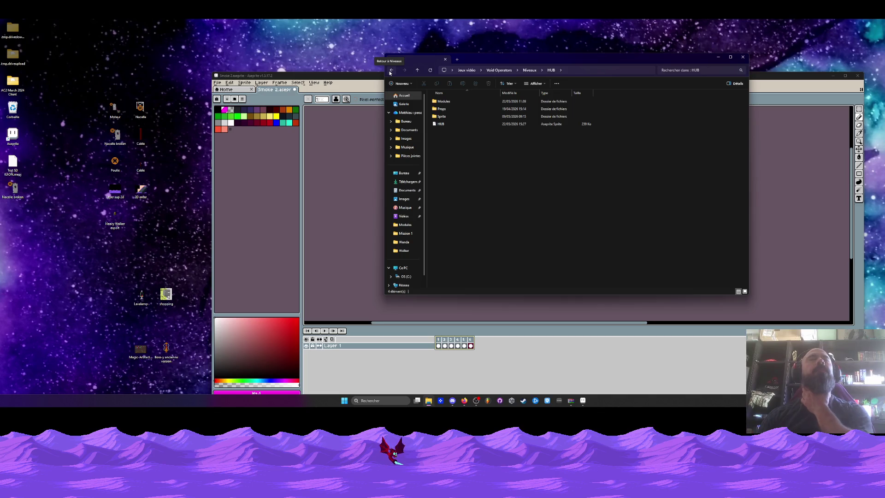
double_click(444, 116)
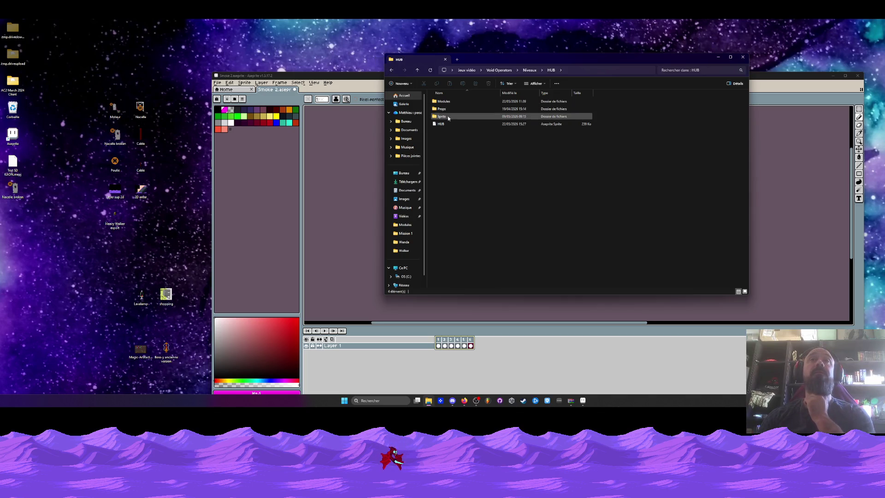
click(391, 70)
click(391, 70)
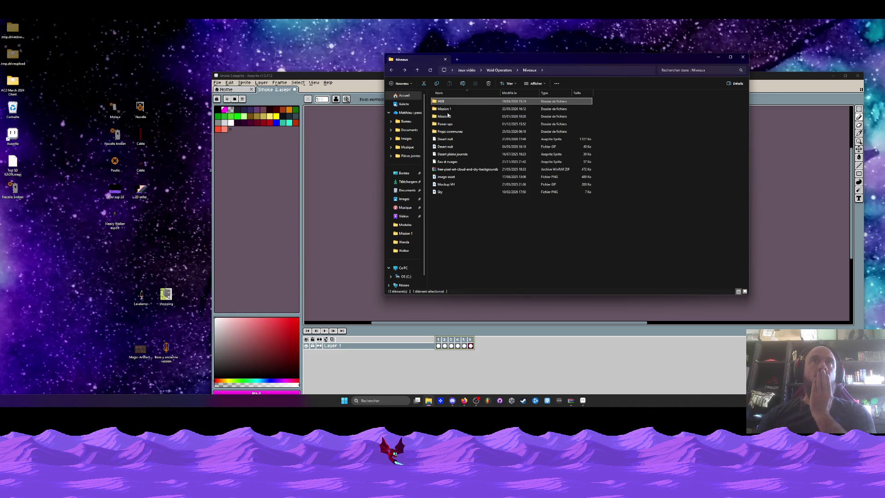
Open Mission 1 > Props and briefly preview Os1.png in Photos.
double_click(445, 109)
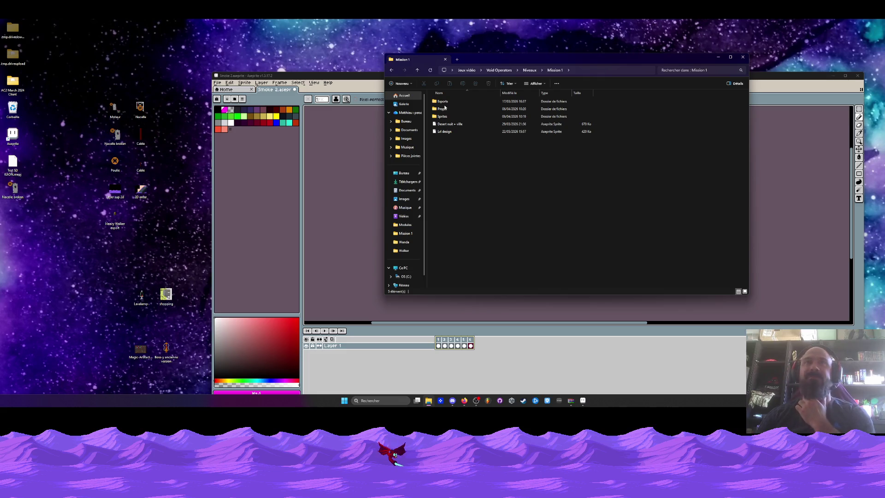
double_click(443, 109)
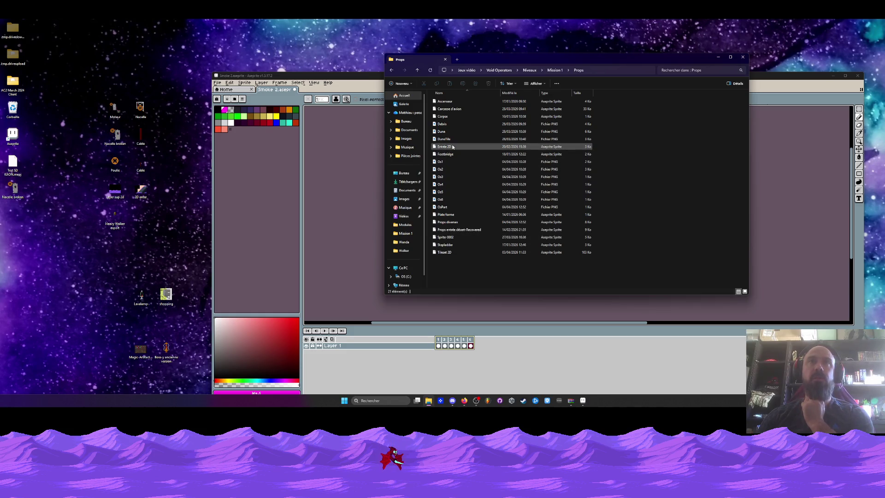
double_click(451, 161)
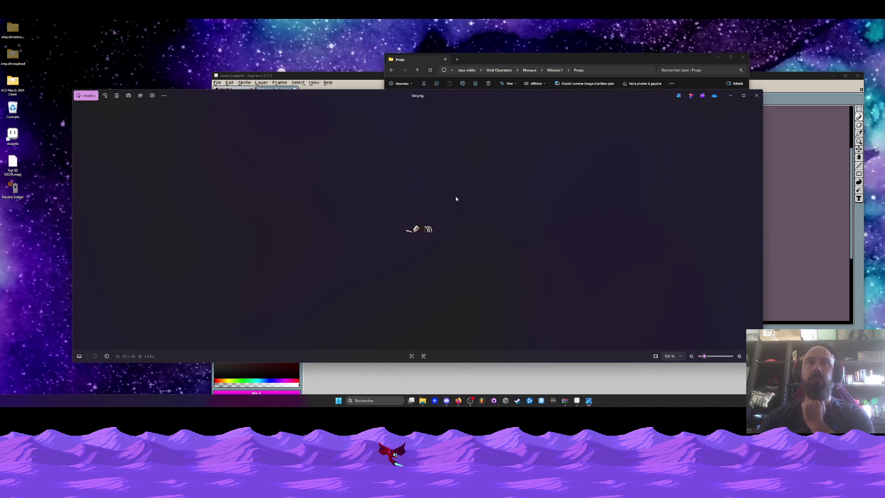
click(756, 96)
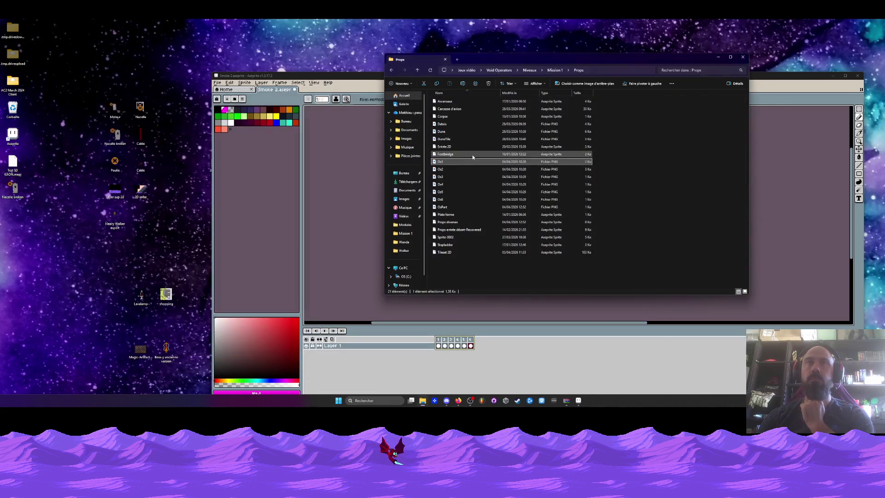
Drag Os1.png into Aseprite, loading the Os images as an animation in a new tab.
mouse_move(461, 162)
mouse_down()
mouse_move(366, 170)
mouse_move(371, 90)
mouse_move(381, 89)
mouse_up()
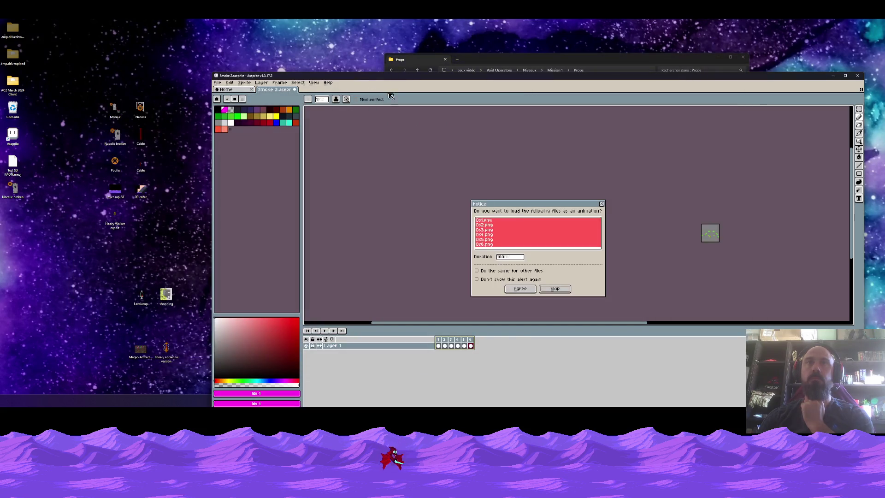
click(520, 288)
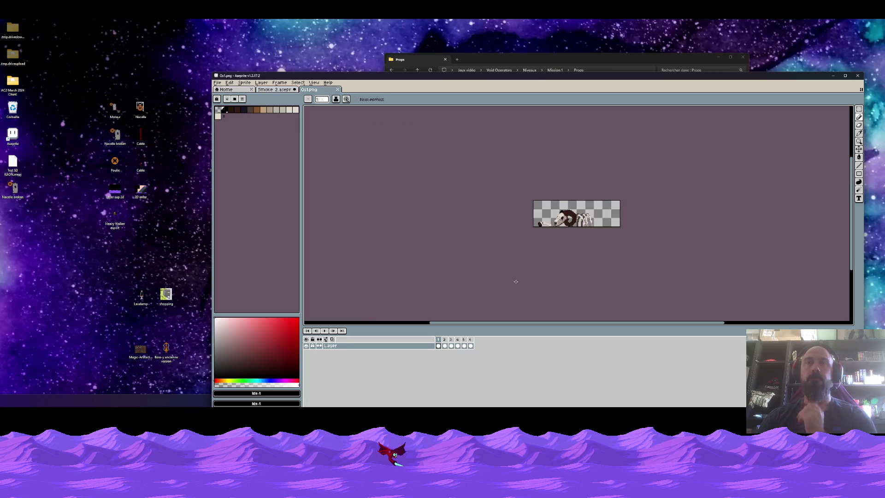
scroll(516, 281, up, 3)
scroll(516, 281, up, 1)
click(274, 90)
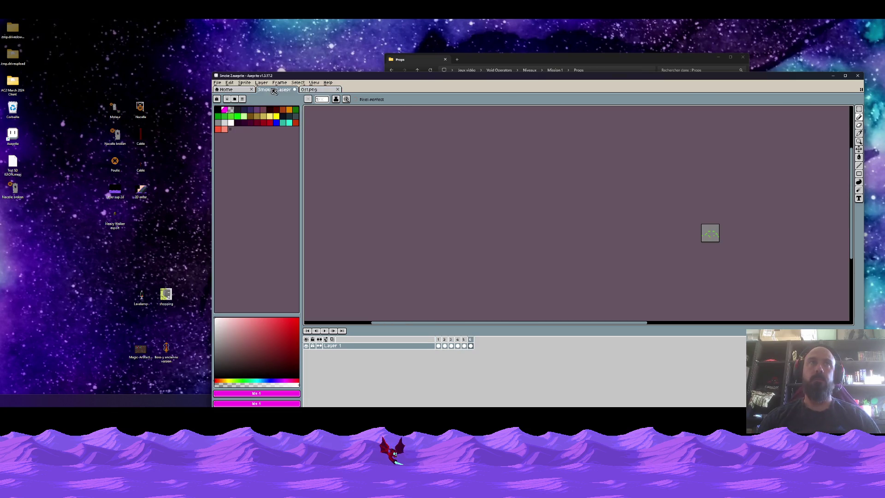
click(317, 90)
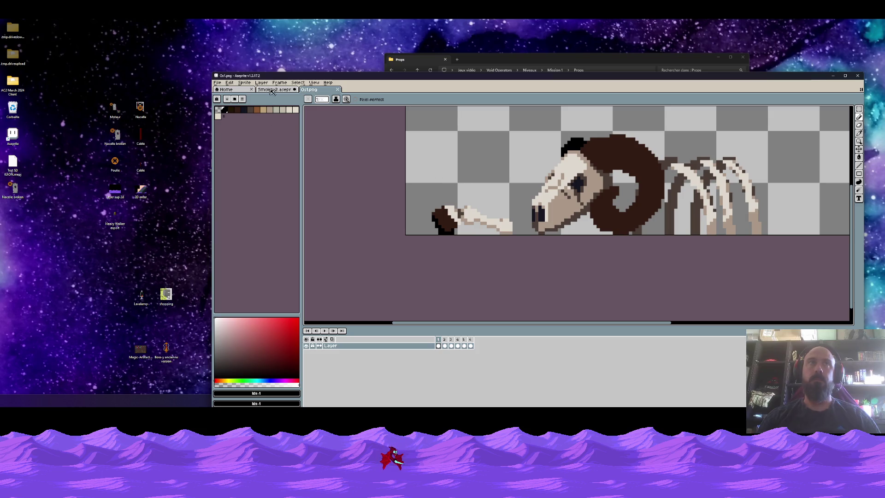
click(273, 90)
Reorder Layer 1 and Layer 2 in the Smoke 2 timeline and select Layer 2's frame 1.
drag(338, 346, 355, 349)
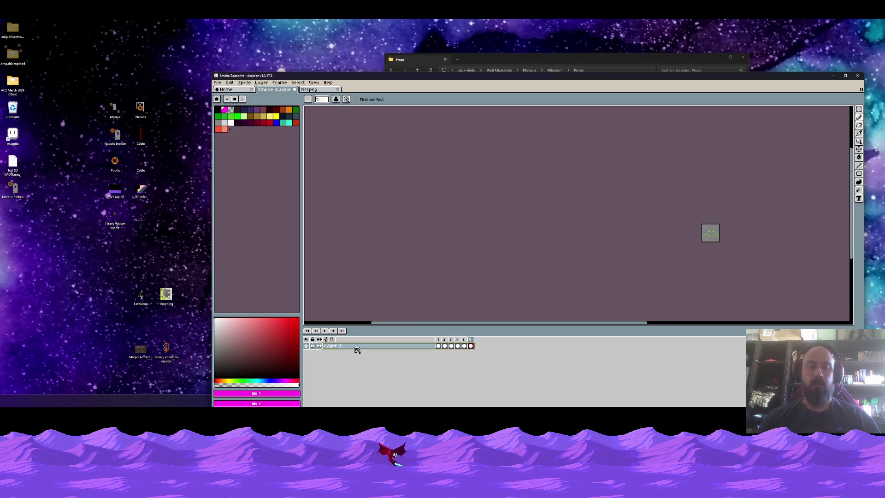
click(439, 352)
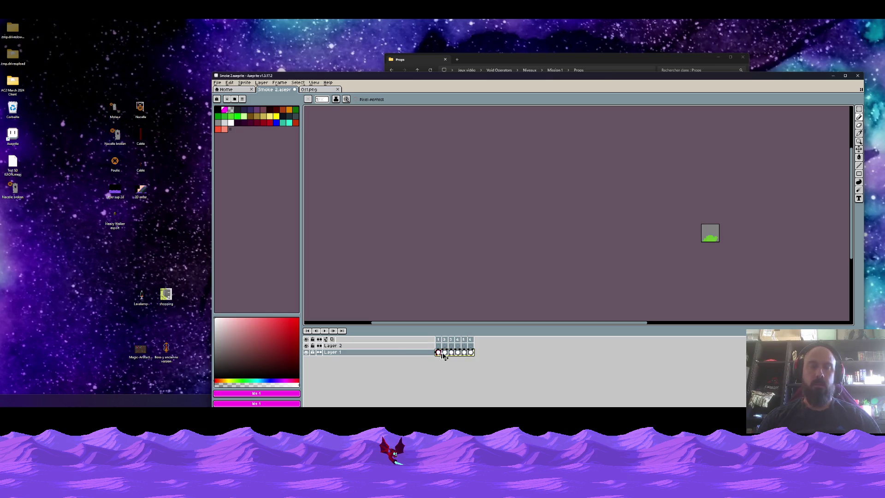
click(439, 346)
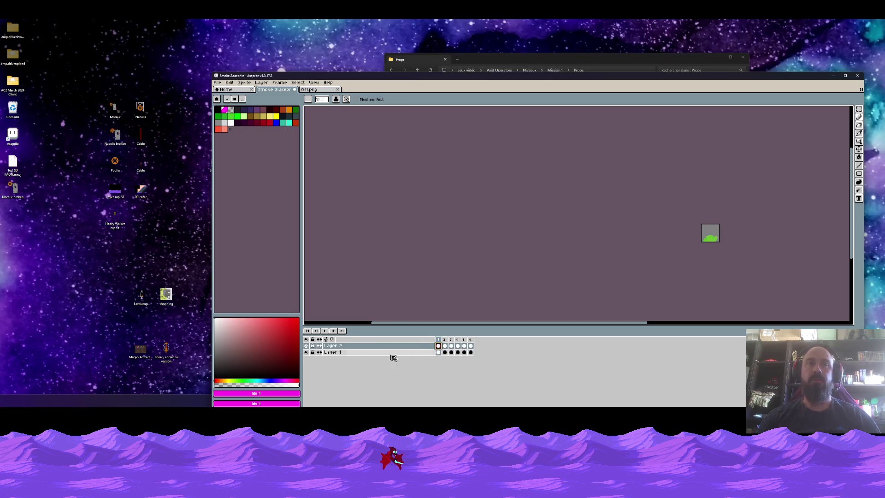
Sample the pale bone colour #dfd8ce from the Os1.png ram skull.
click(325, 90)
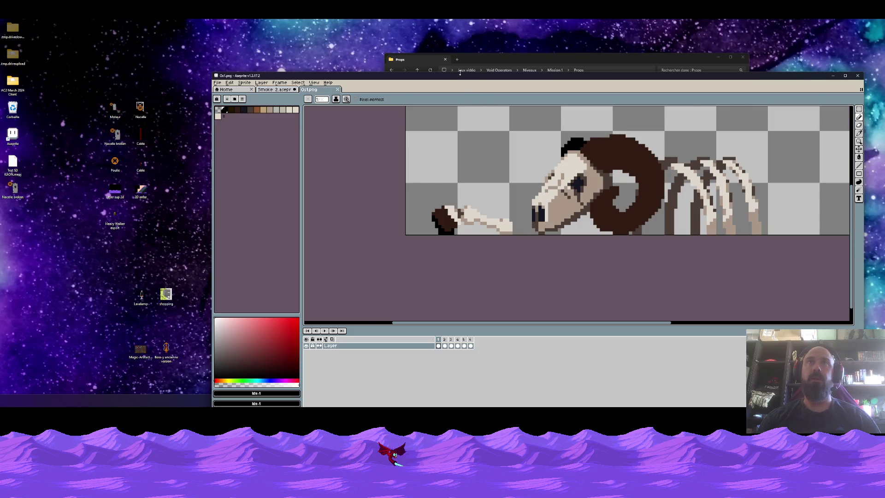
drag(460, 75, 460, 23)
scroll(553, 161, up, 2)
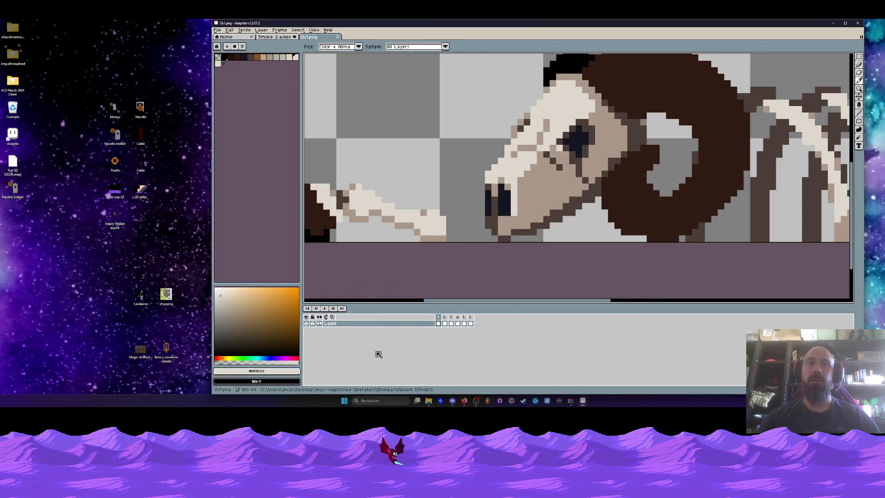
Paint-bucket Layer 2's green smoke pale across frames 1, 2 and 6 of Smoke 2.
click(278, 30)
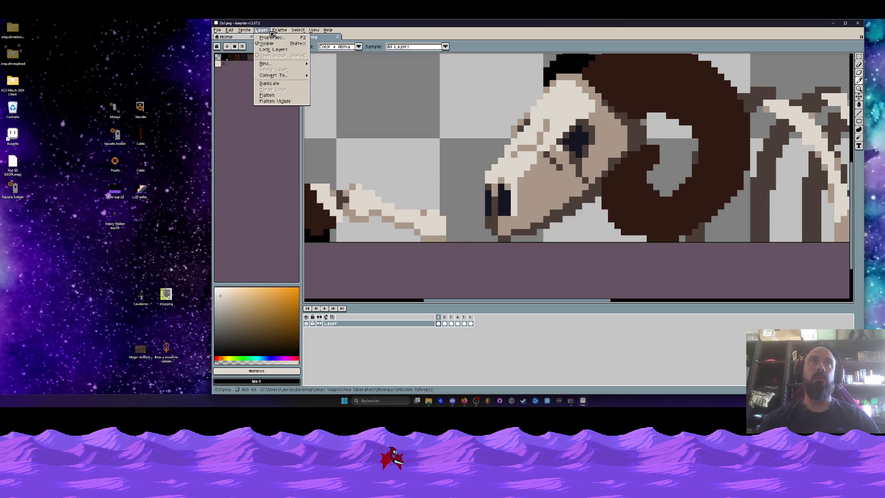
click(278, 30)
click(277, 38)
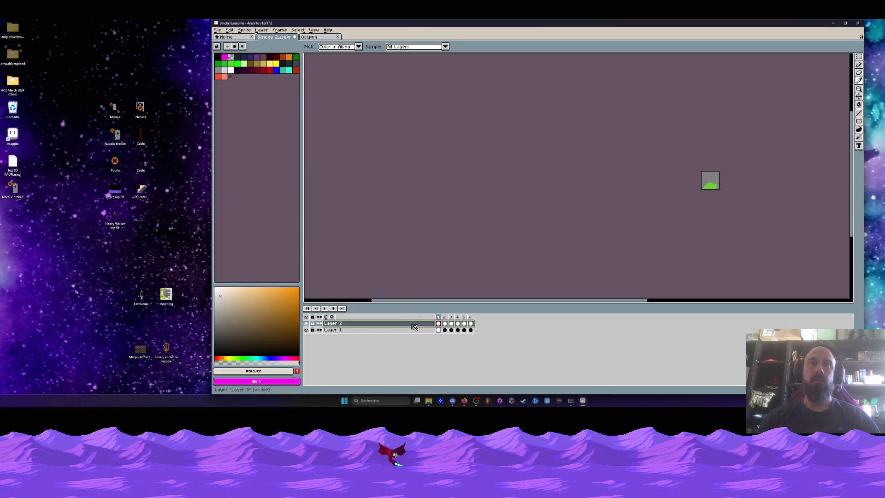
scroll(707, 194, up, 3)
key(g)
key(Return)
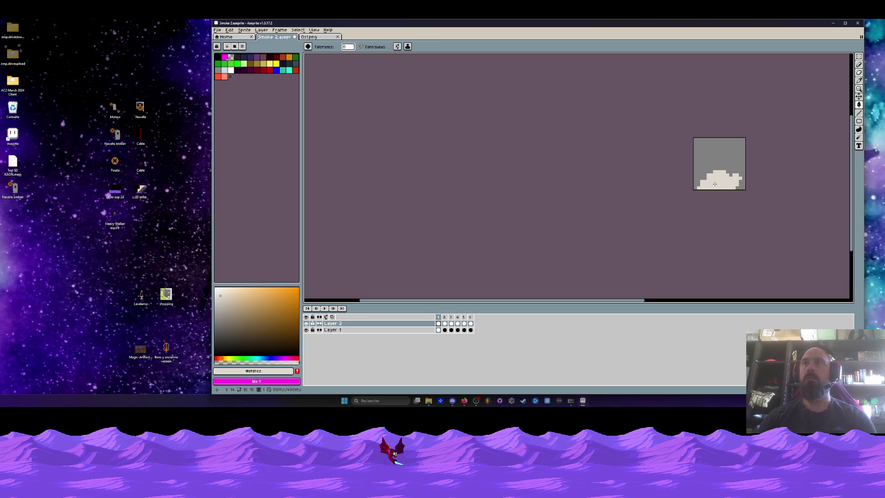
click(717, 175)
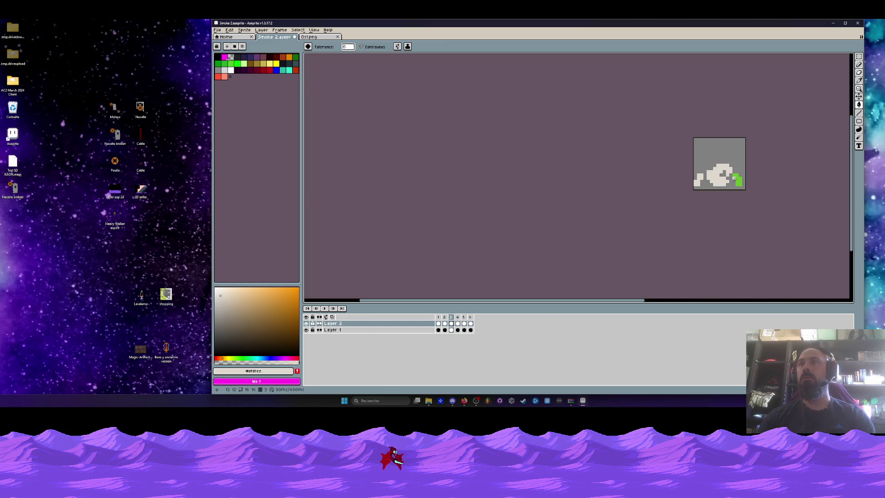
key(Right)
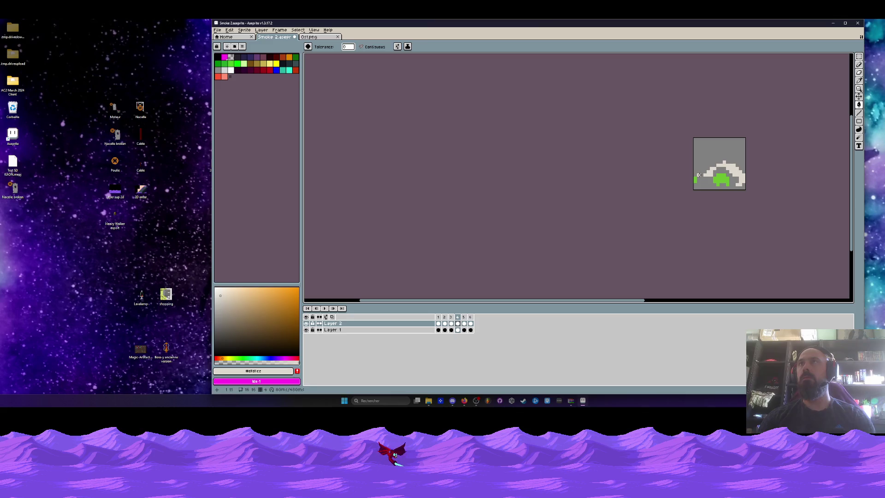
click(717, 185)
key(Right)
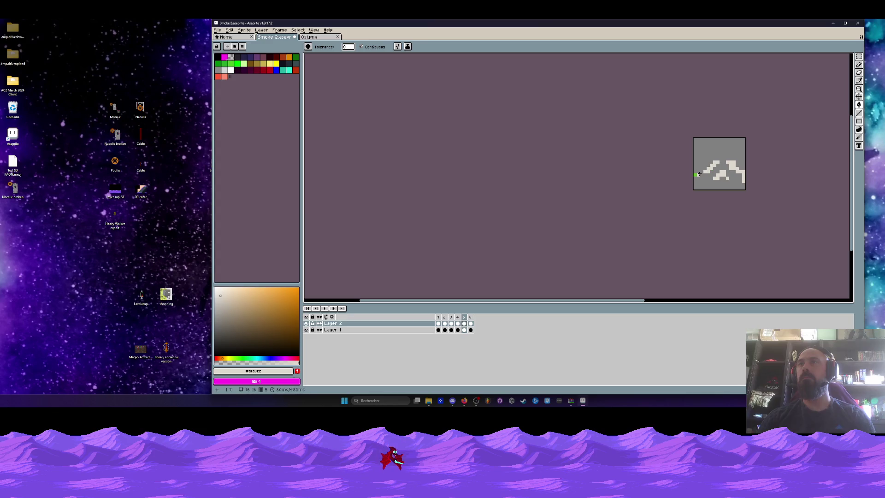
key(Right)
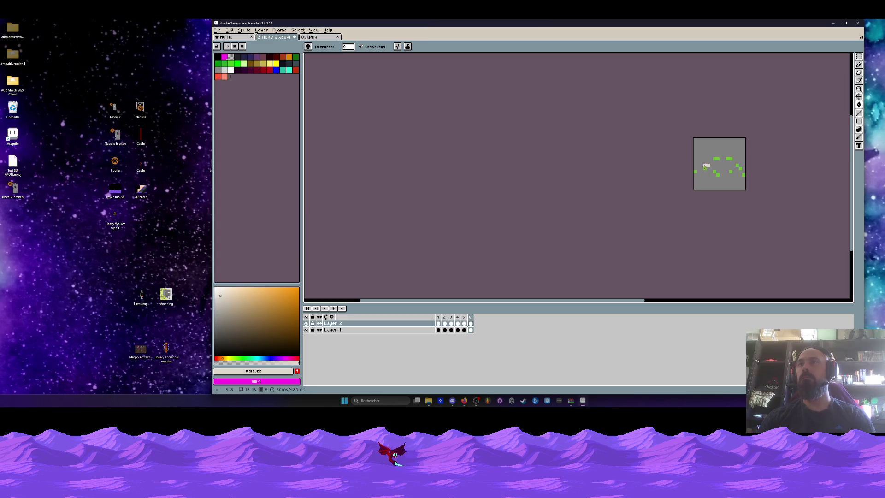
click(704, 166)
Undo the background overfill and pencil the remaining green smoke pixels pale.
scroll(716, 174, up, 1)
key(ctrl+z)
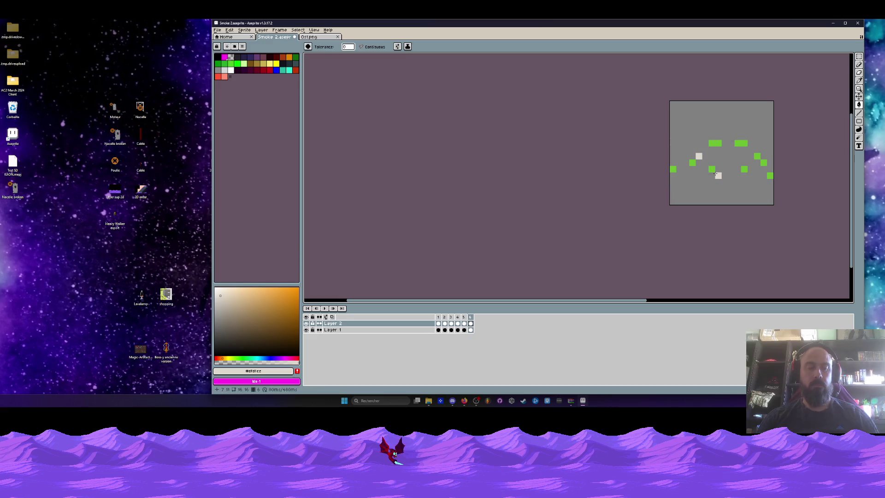
scroll(715, 173, up, 1)
key(b)
click(631, 160)
click(670, 147)
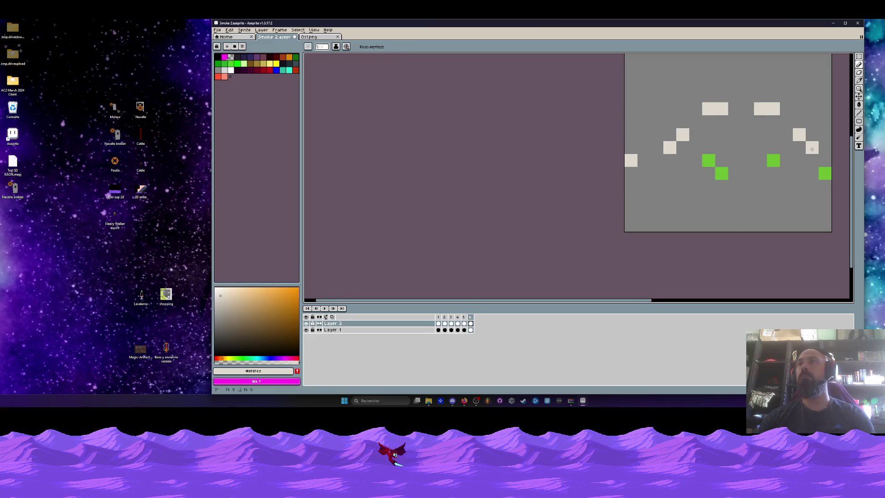
click(771, 159)
Play the animation to check the recolour, then select Layer 1 and hide Layer 2.
key(Return)
scroll(718, 177, down, 1)
scroll(718, 177, up, 1)
scroll(719, 178, down, 1)
scroll(626, 178, down, 2)
click(350, 329)
click(306, 323)
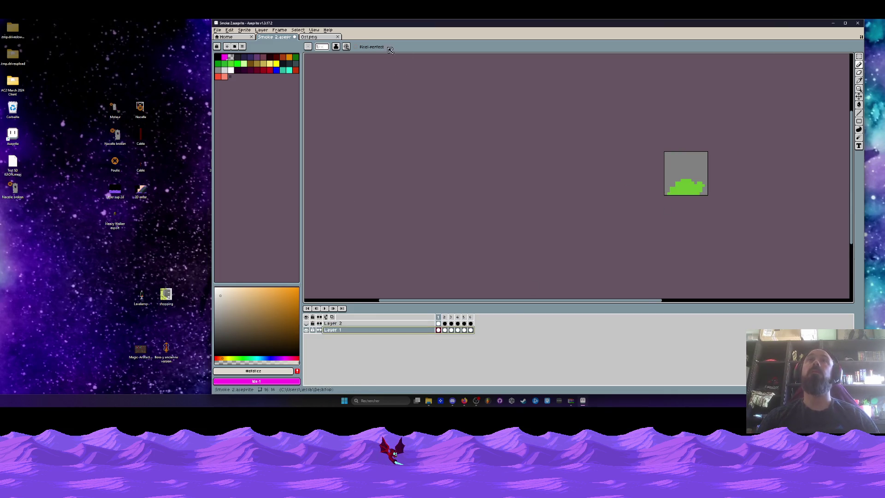
Eyedropper the beige #ab9889 from the Os1.png skull and return to Smoke 2.
key(ctrl+Tab)
key(i)
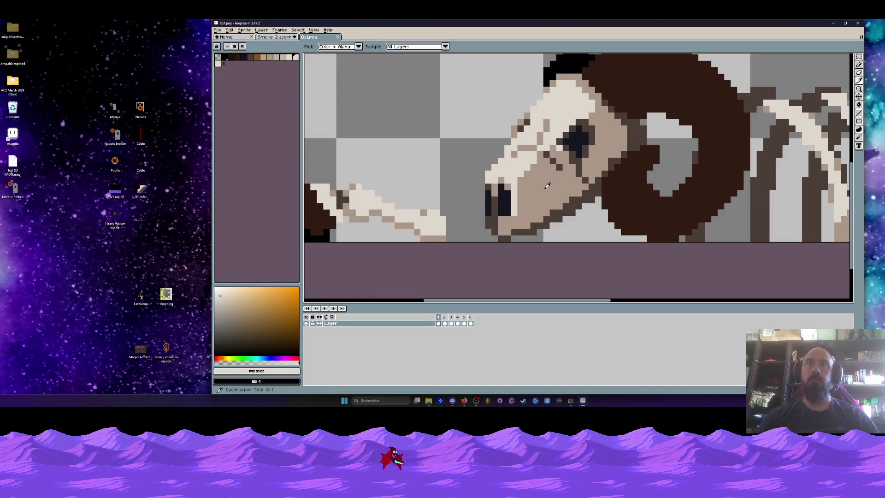
click(557, 159)
key(ctrl+shift+Tab)
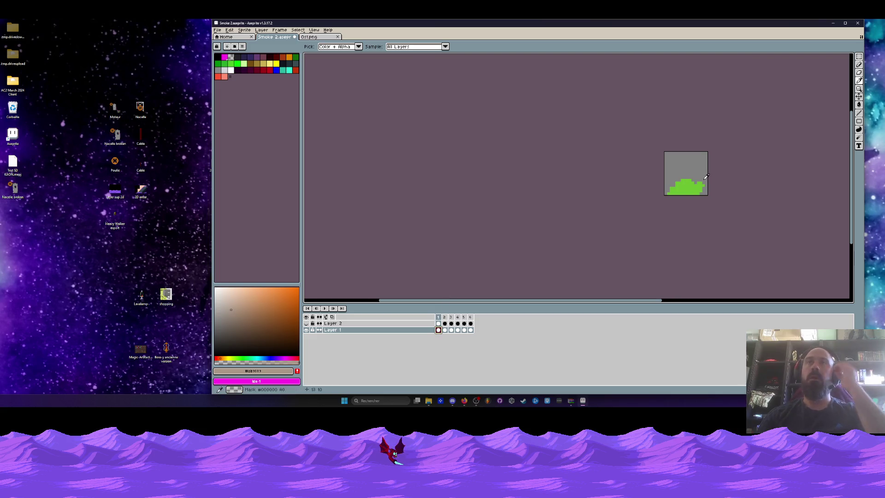
Paint-bucket Layer 1's green smoke beige in frames 1, 3 and 4, undoing an overfill.
scroll(691, 182, up, 2)
key(g)
click(655, 196)
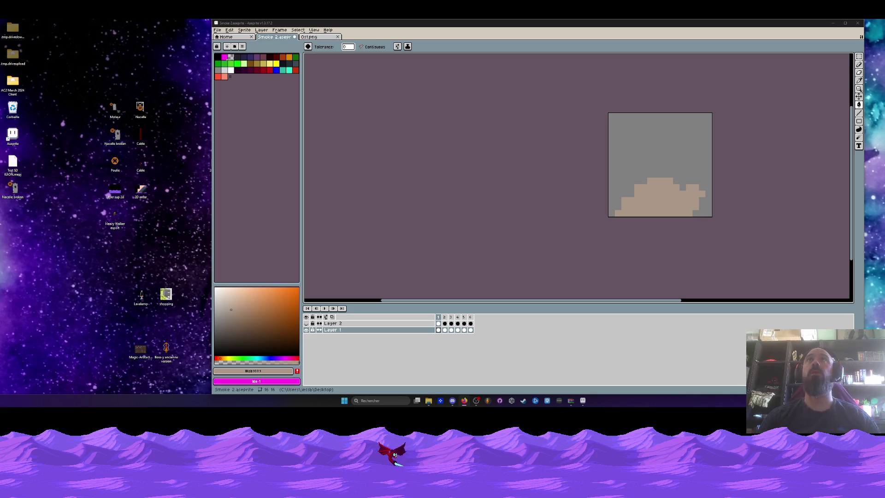
click(445, 330)
scroll(645, 204, up, 1)
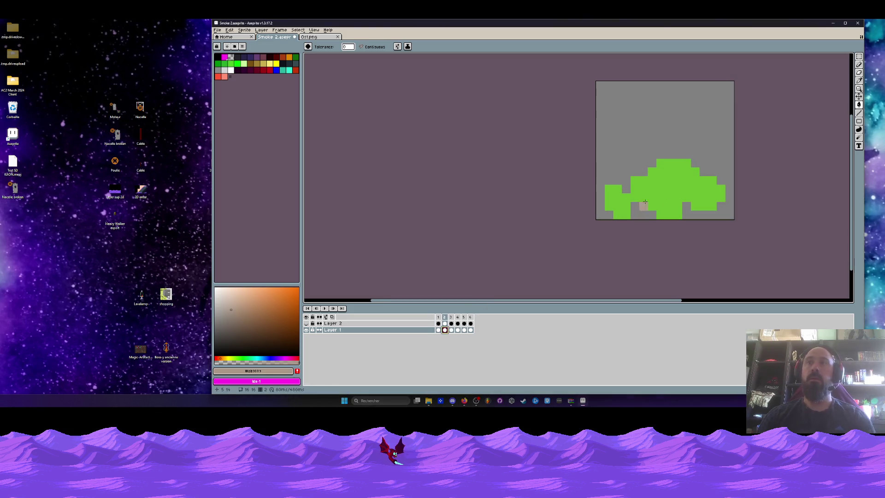
key(Right)
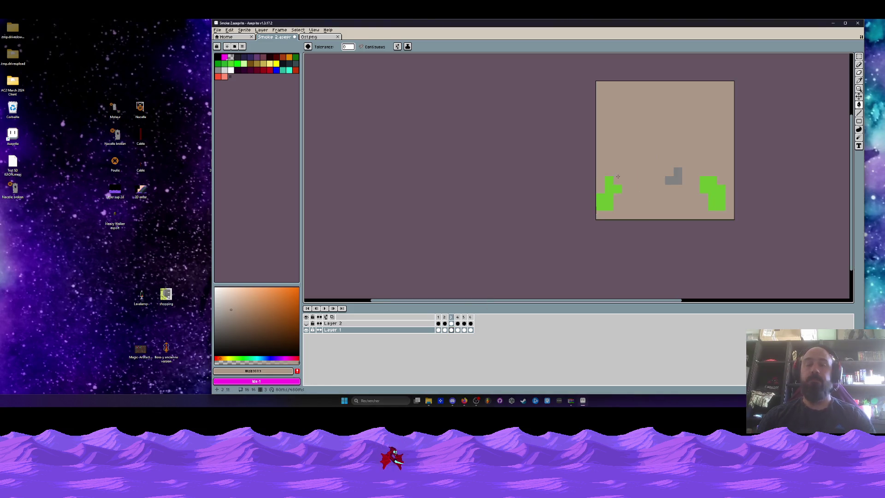
click(609, 184)
scroll(718, 181, down, 2)
key(Right)
scroll(695, 190, up, 2)
click(658, 172)
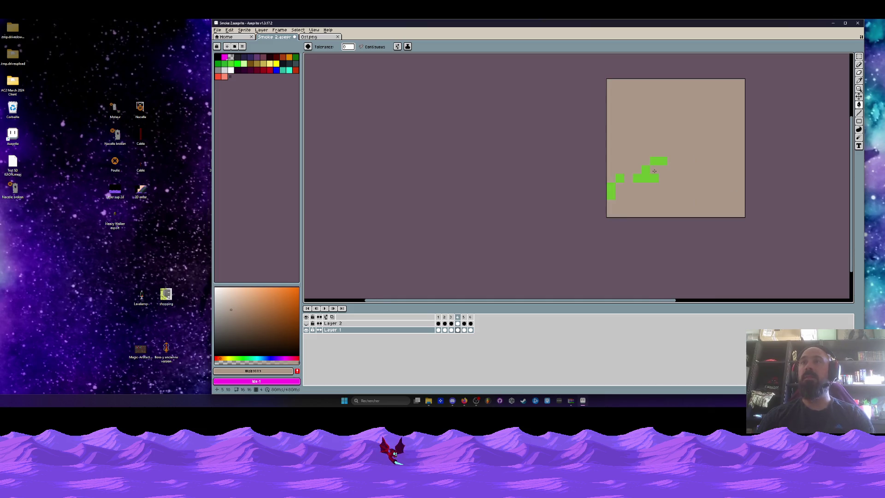
key(ctrl+z)
click(649, 177)
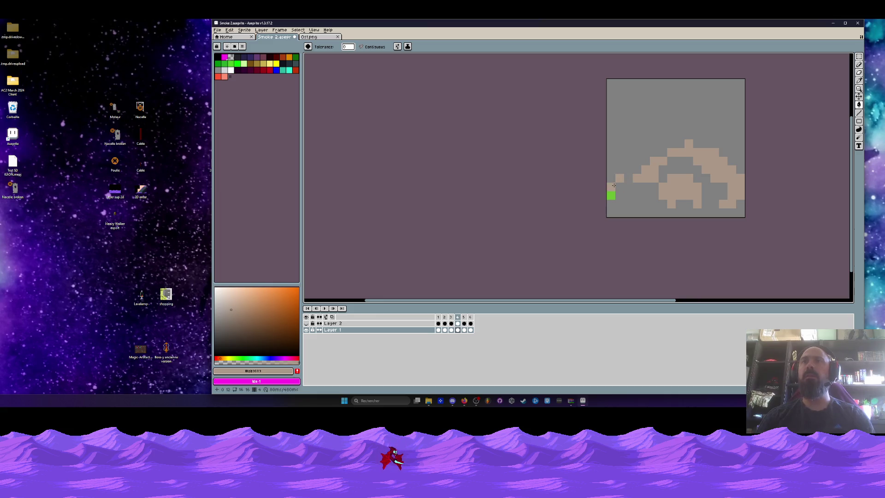
Fill frame 5's smoke beige, undo the background overfill, and step through back to frame 1.
key(Right)
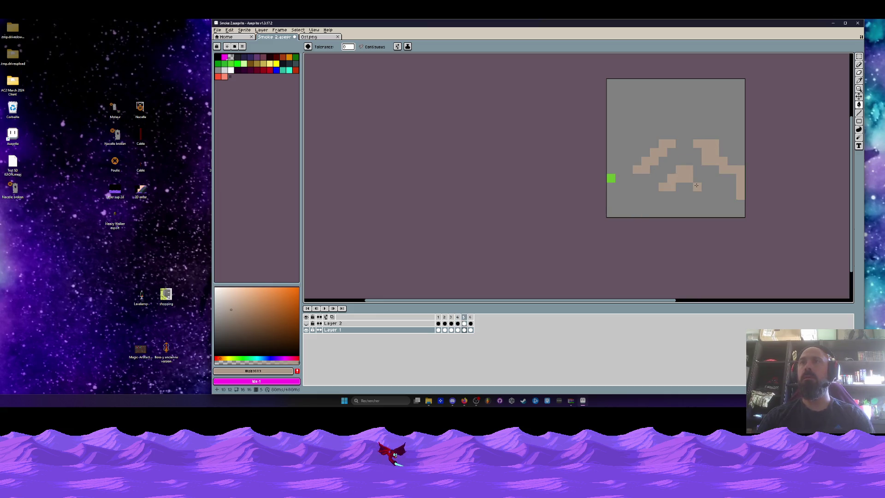
click(616, 178)
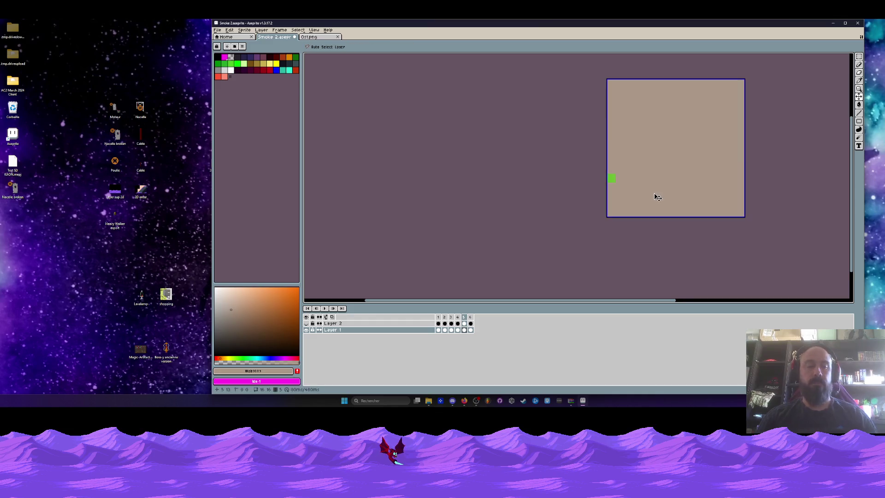
key(ctrl+z)
scroll(612, 179, down, 1)
key(Right)
scroll(647, 140, up, 1)
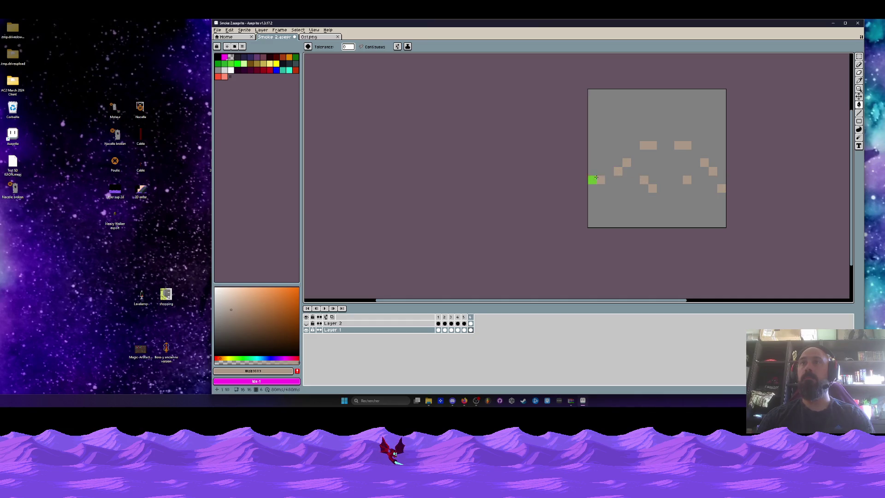
key(Right)
Play the beige smoke animation, make Layer 2 visible again, and switch to Os1.png.
key(Return)
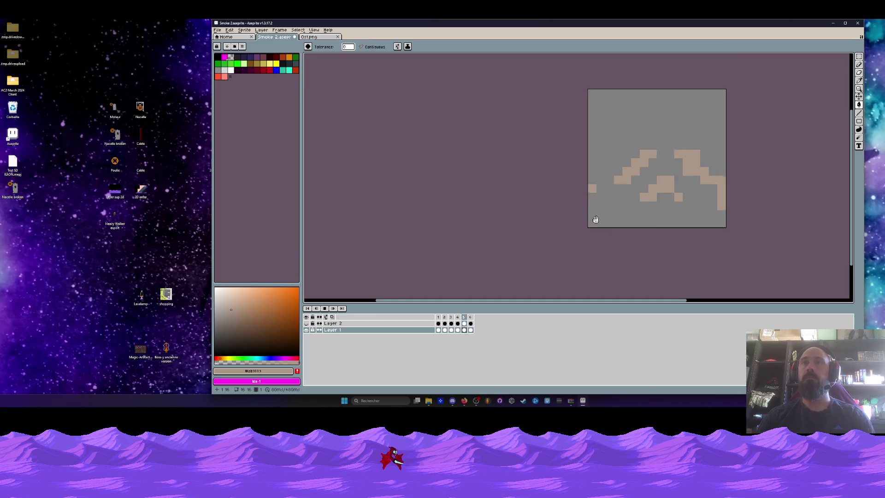
scroll(622, 209, down, 3)
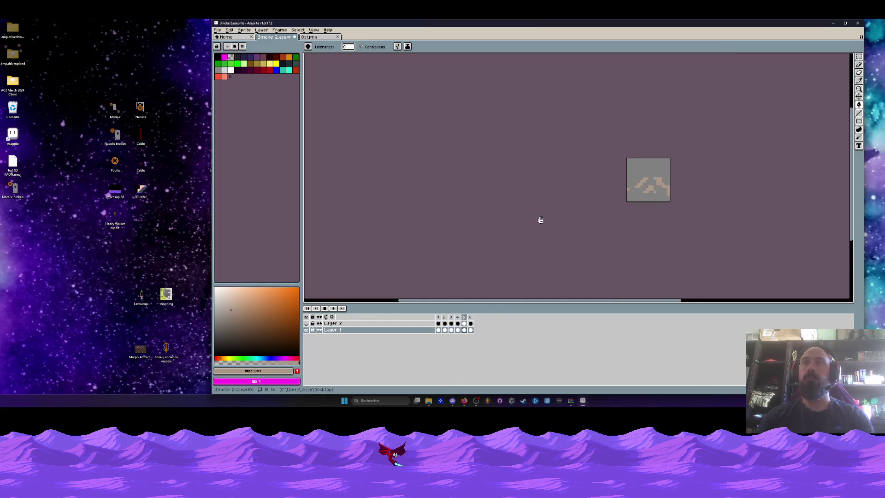
click(307, 324)
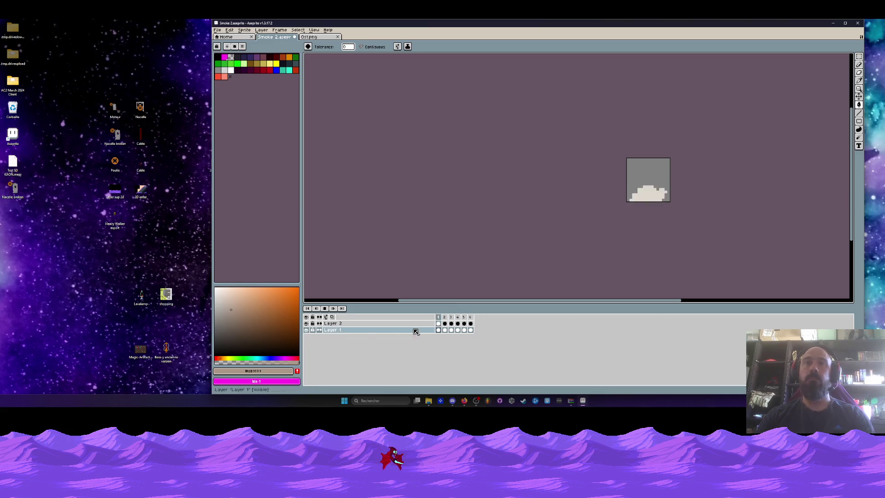
scroll(448, 178, down, 1)
right_click(309, 37)
click(313, 37)
scroll(323, 92, down, 3)
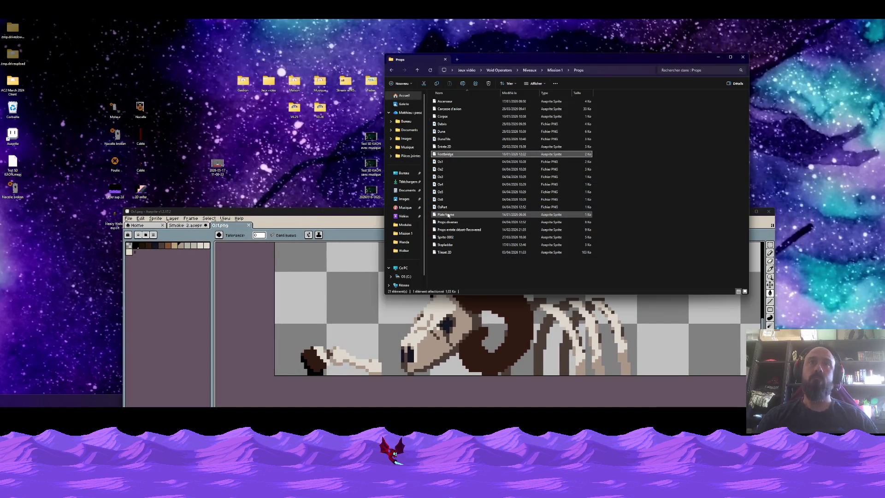
Drag Smoke test.aseprite from the desktop into Aseprite and maximise the Aseprite window.
mouse_move(189, 213)
mouse_down()
mouse_move(312, 128)
mouse_move(186, 131)
mouse_up()
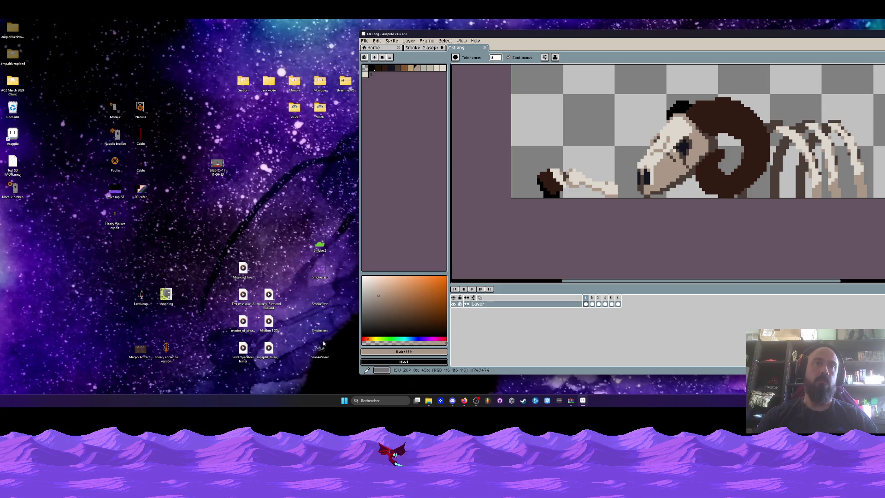
drag(320, 269, 554, 64)
mouse_move(554, 34)
mouse_down()
mouse_move(342, 27)
mouse_move(372, 21)
mouse_up()
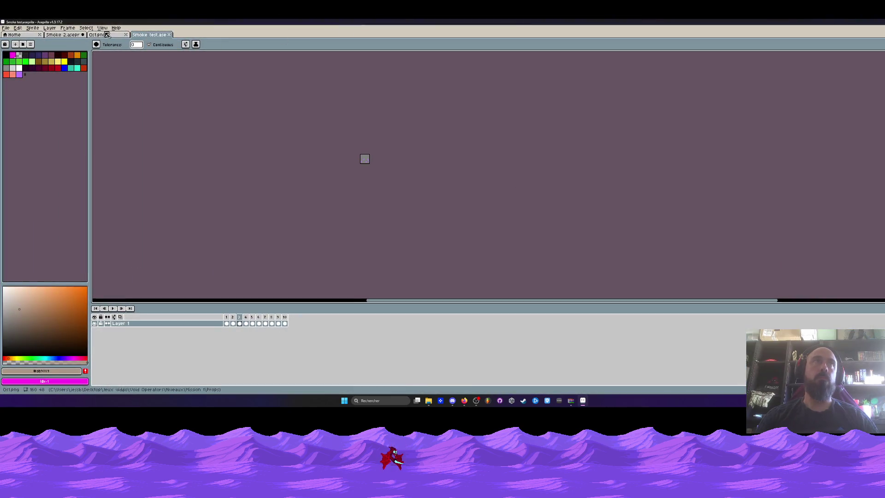
click(226, 323)
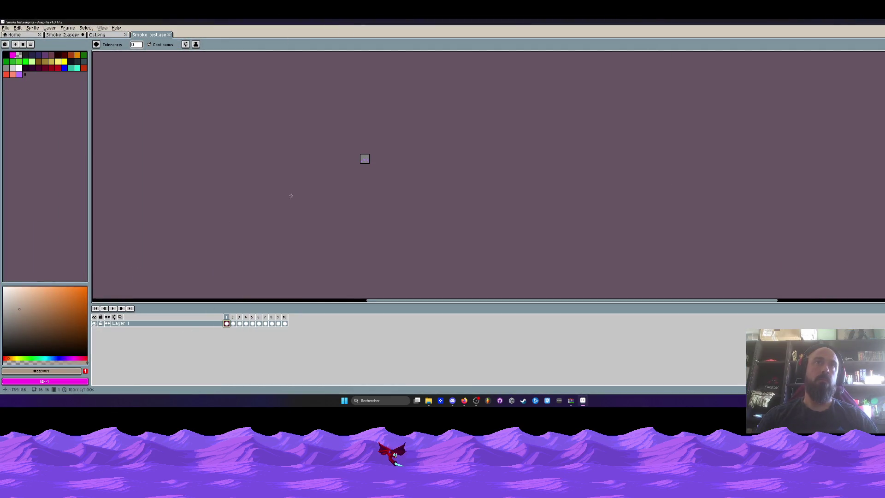
key(plus)
key(plus)
click(112, 308)
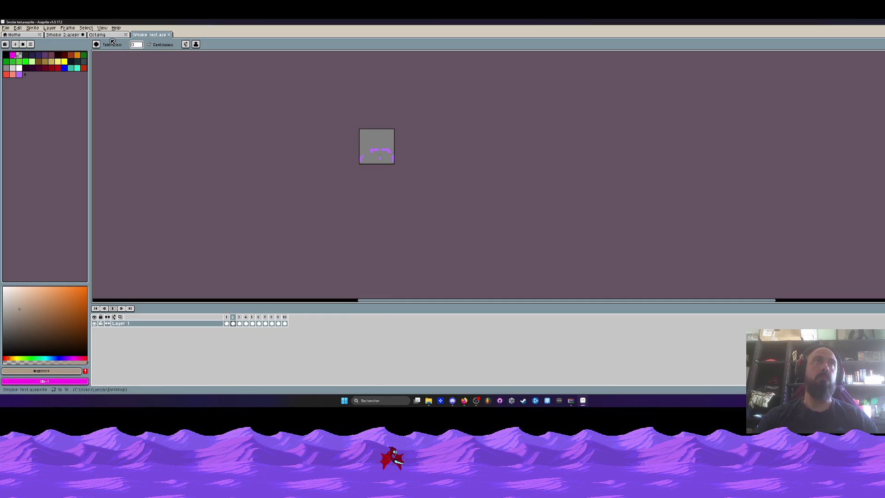
click(97, 34)
scroll(288, 54, down, 3)
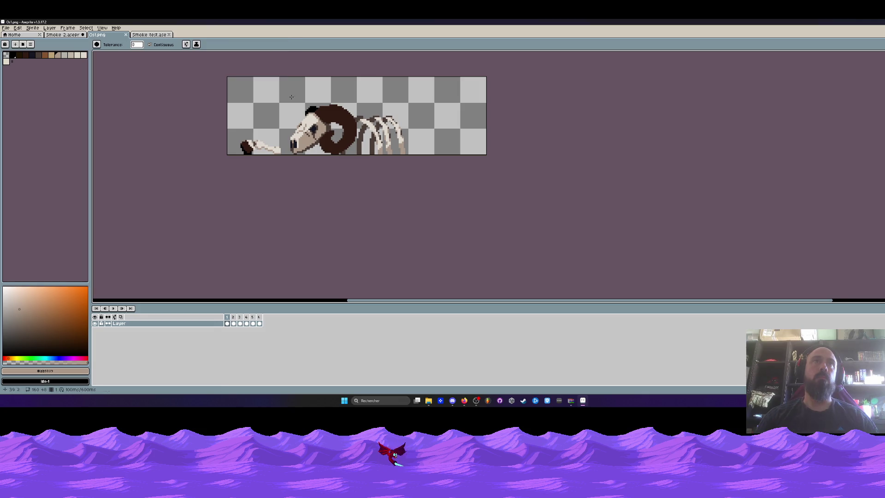
scroll(286, 174, up, 2)
scroll(286, 175, down, 2)
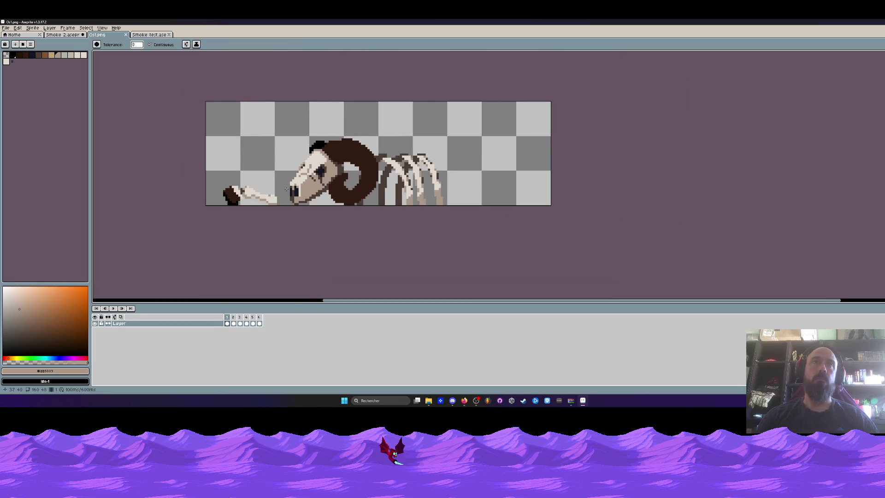
scroll(286, 189, up, 1)
key(m)
scroll(286, 189, up, 2)
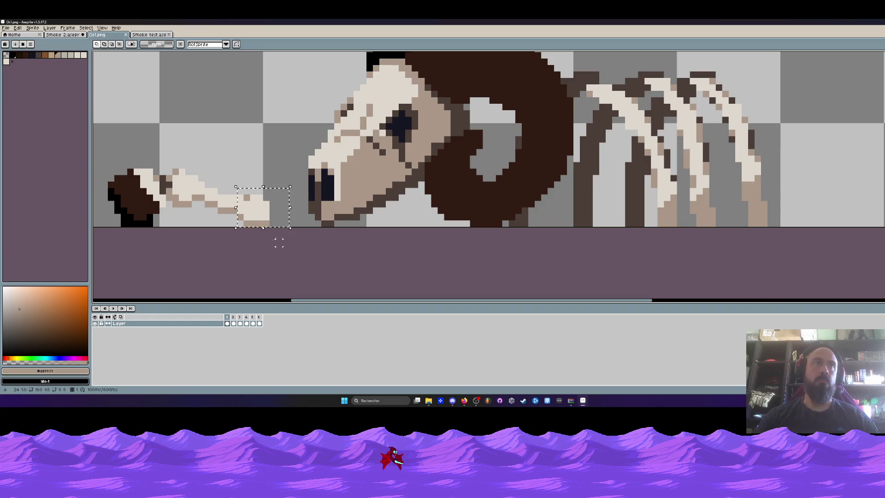
scroll(195, 204, down, 2)
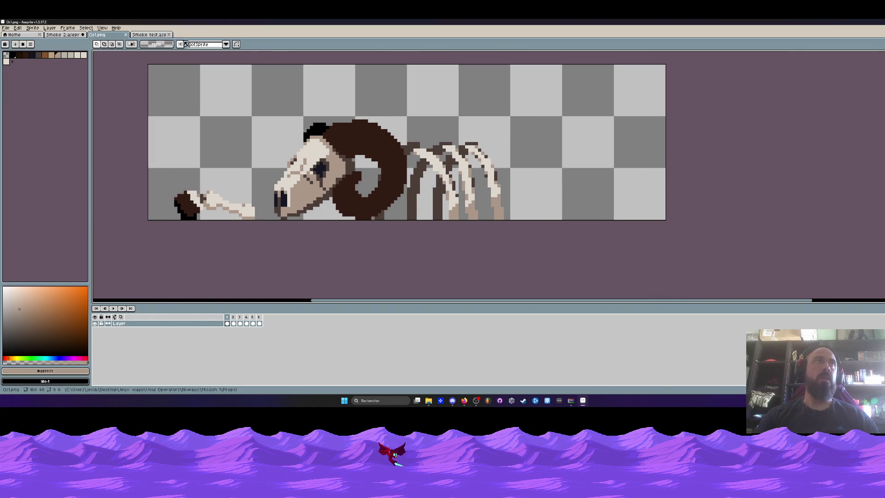
click(155, 35)
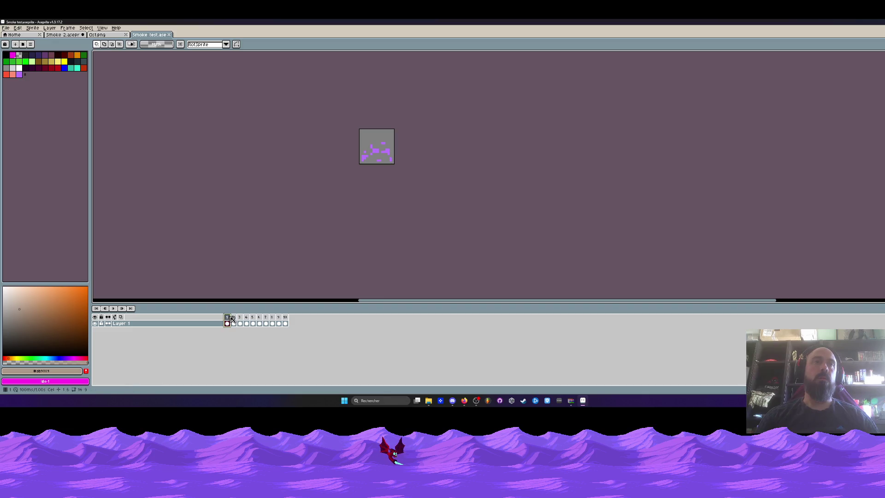
Play the Smoke test animation, then play Smoke 2 from frame 1.
click(116, 308)
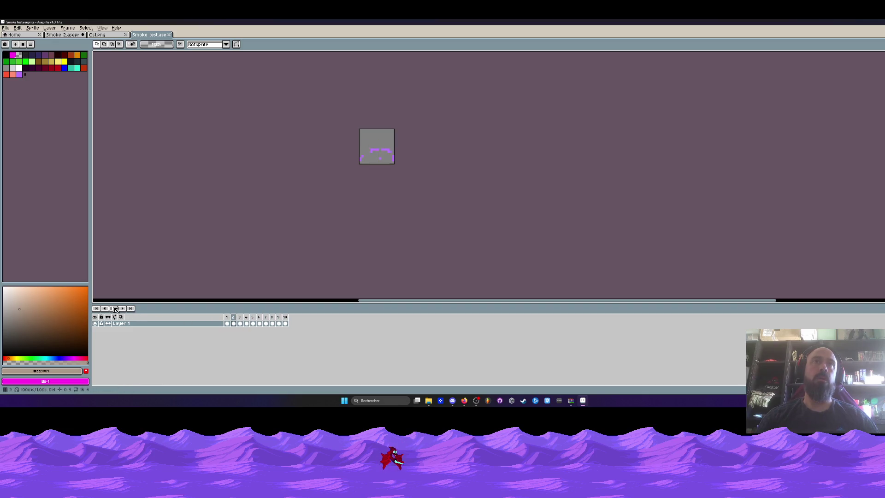
key(ctrl+shift+Tab)
key(ctrl+shift+Tab)
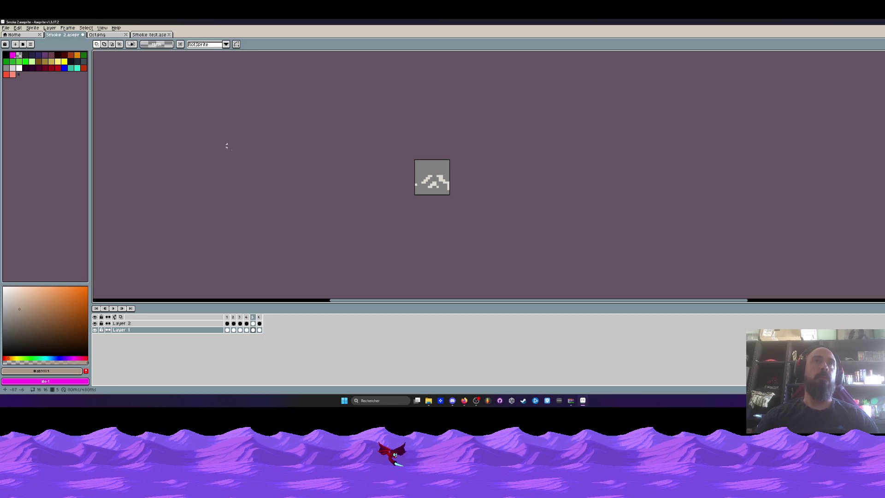
click(227, 318)
click(113, 308)
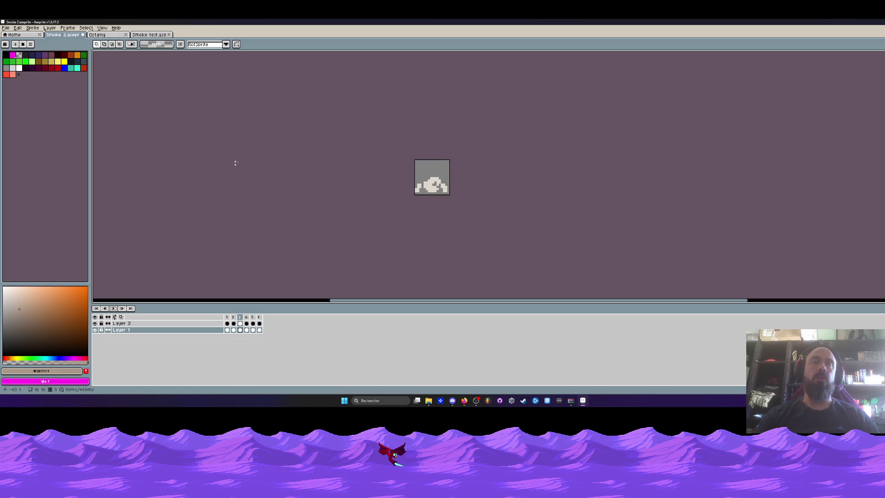
Zoom in on the Smoke 2 playback, then bring up the Os1.png ram skeleton.
scroll(431, 165, up, 1)
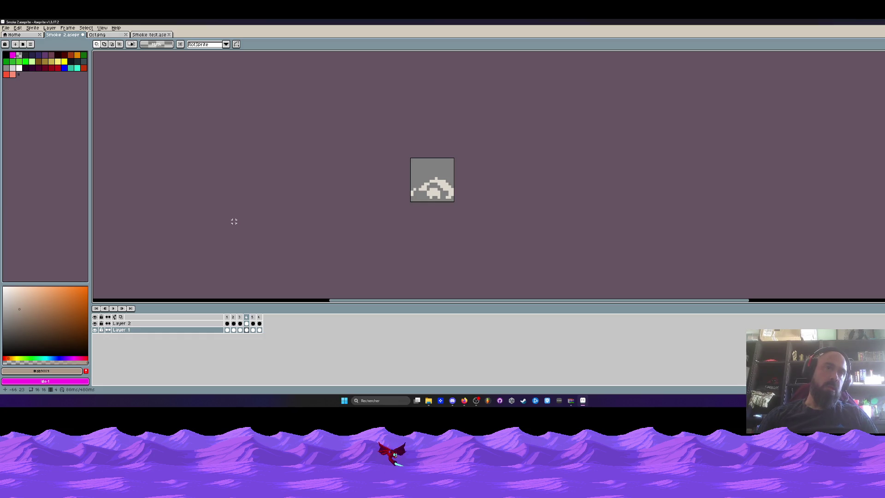
scroll(433, 186, up, 2)
scroll(433, 183, down, 1)
scroll(432, 181, up, 3)
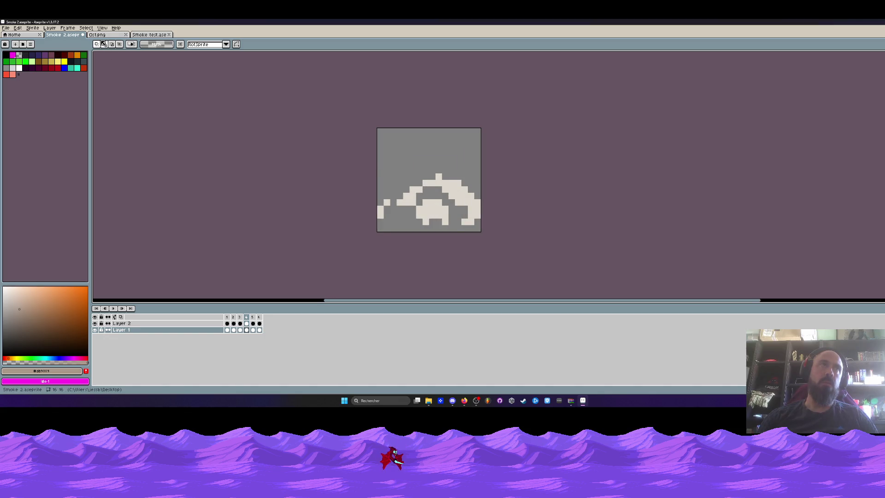
click(99, 35)
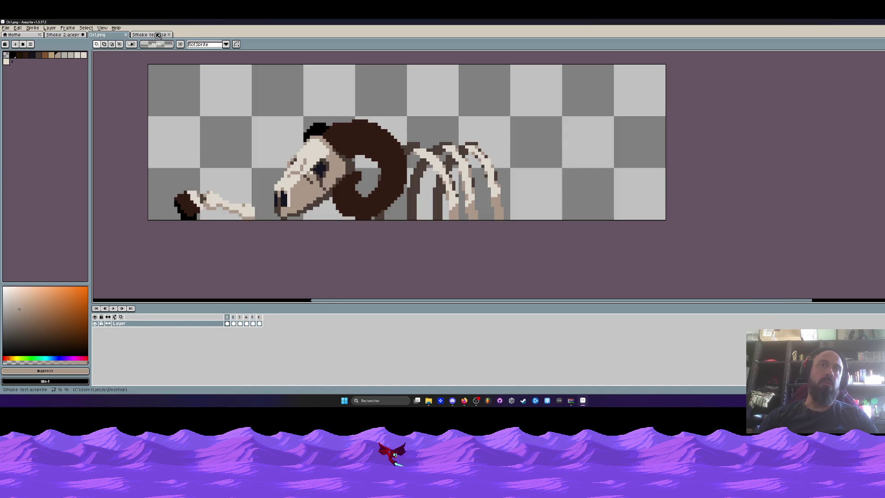
Glance at the Smoke test sprite, then return to the Os1.png ram skeleton.
click(158, 36)
key(ctrl+shift+Tab)
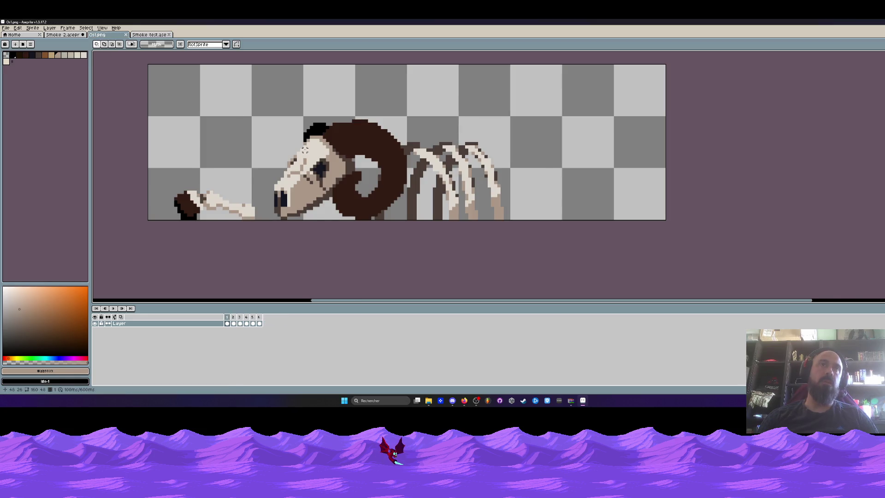
scroll(304, 150, down, 1)
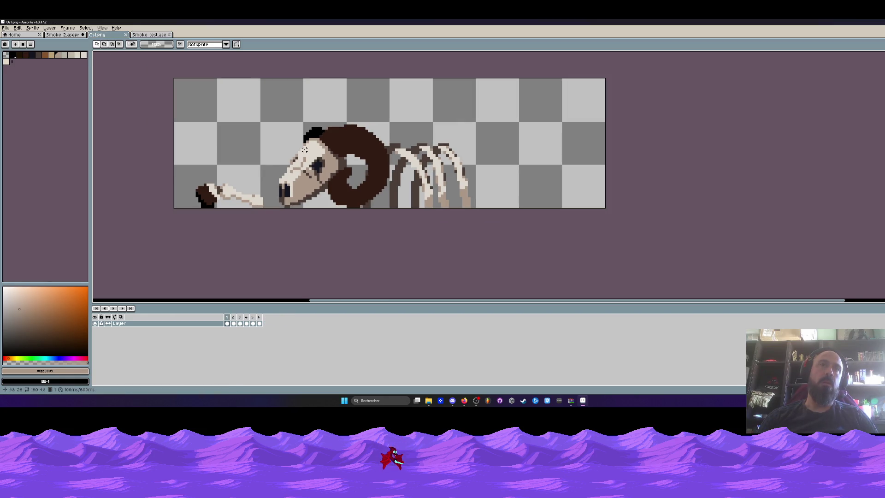
scroll(309, 158, down, 1)
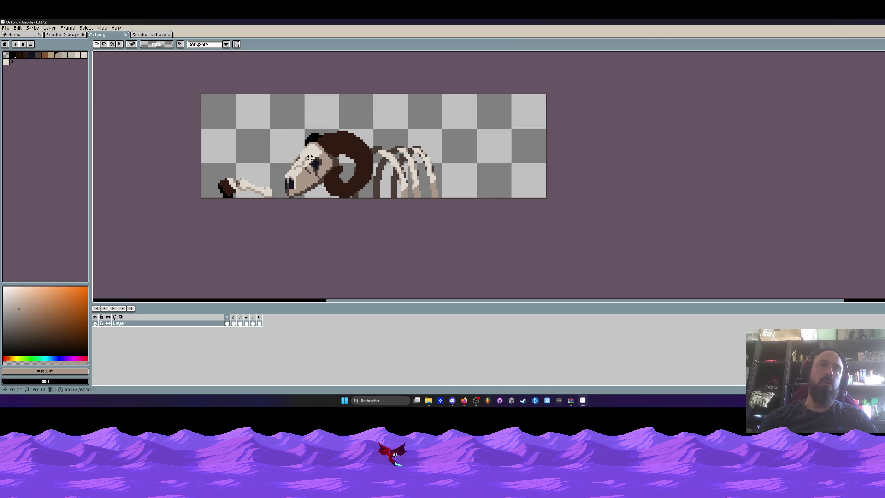
scroll(300, 162, up, 1)
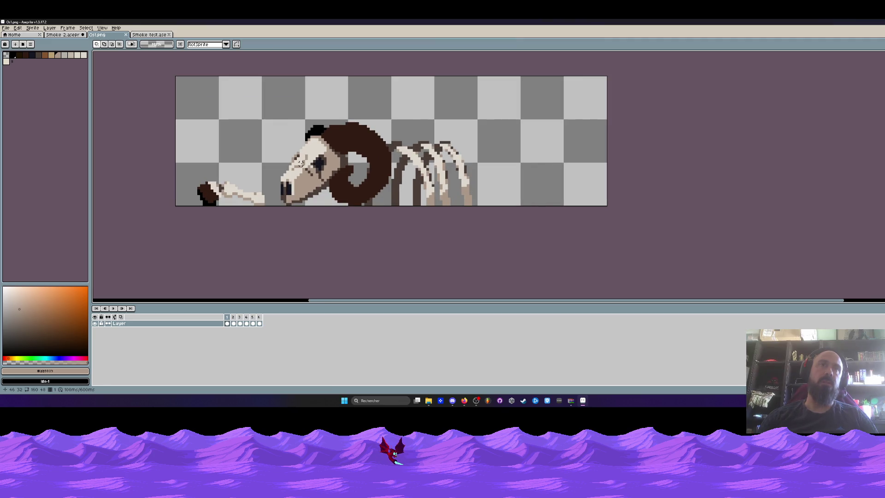
scroll(199, 190, up, 1)
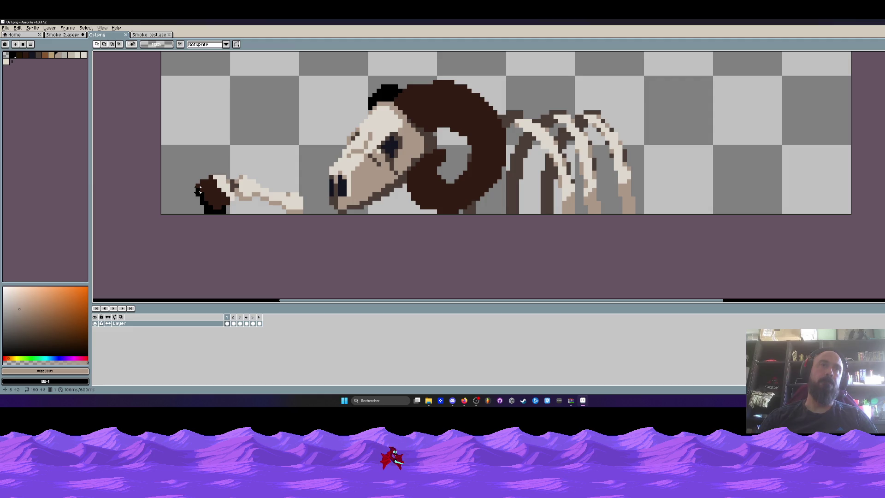
scroll(236, 188, up, 1)
Lasso the loose bone, undo its move and deselect so it stays in place.
key(q)
scroll(241, 173, up, 1)
mouse_move(240, 171)
mouse_down()
mouse_move(228, 171)
mouse_move(231, 221)
mouse_move(382, 231)
mouse_move(235, 163)
mouse_move(258, 118)
mouse_move(263, 146)
mouse_up()
scroll(235, 163, down, 3)
scroll(260, 119, down, 1)
key(ctrl+z)
click(262, 119)
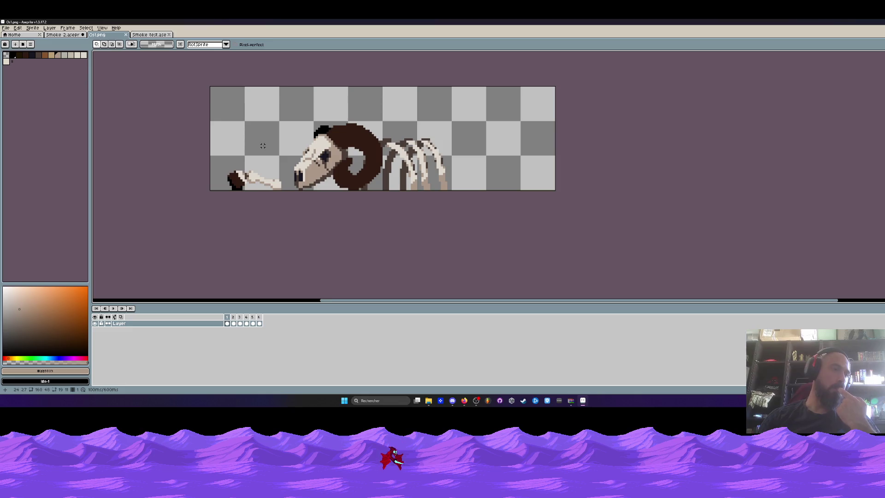
Marquee-select a rectangle around the bone, then go back to the Smoke test sprite.
scroll(263, 146, up, 2)
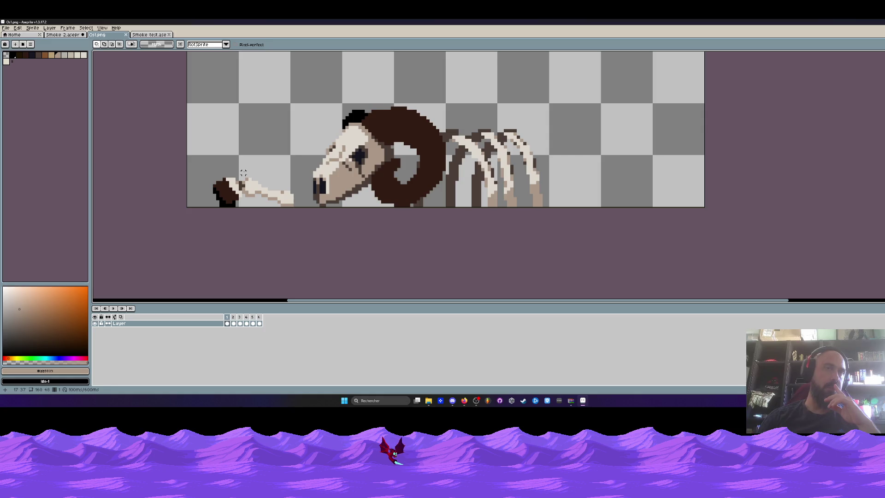
scroll(243, 172, up, 2)
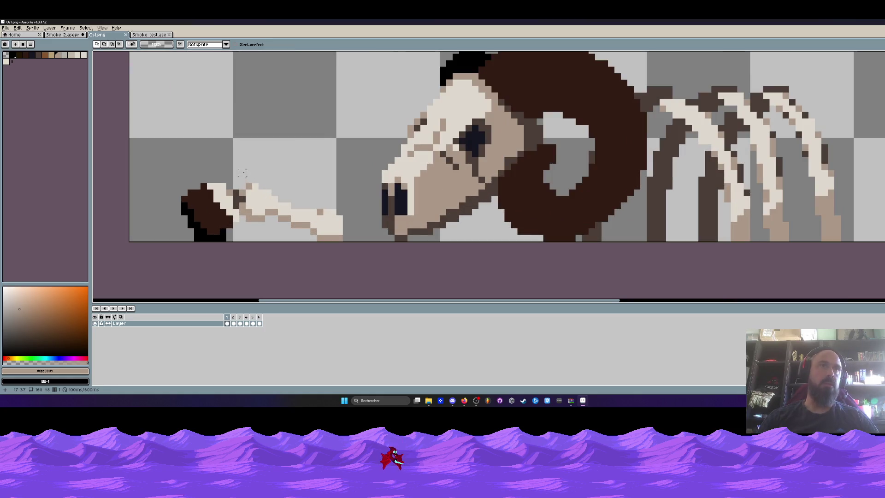
scroll(320, 219, down, 1)
key(m)
scroll(316, 215, up, 2)
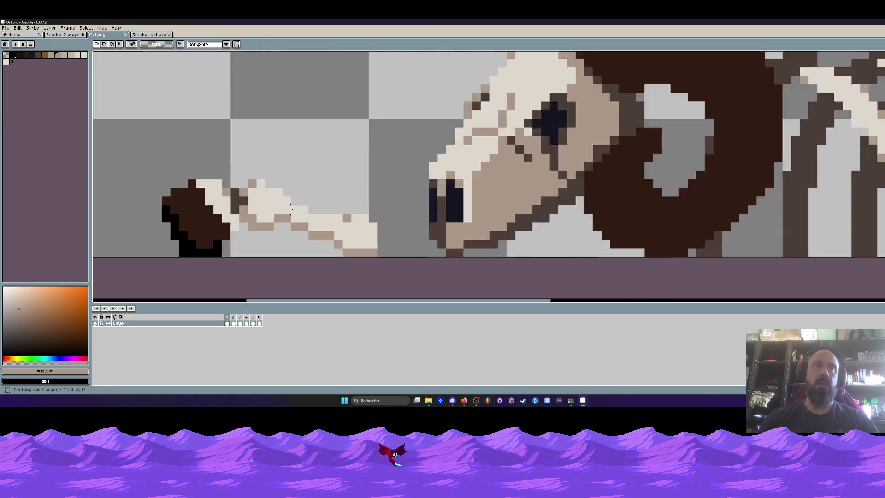
drag(243, 172, 391, 253)
scroll(374, 247, down, 2)
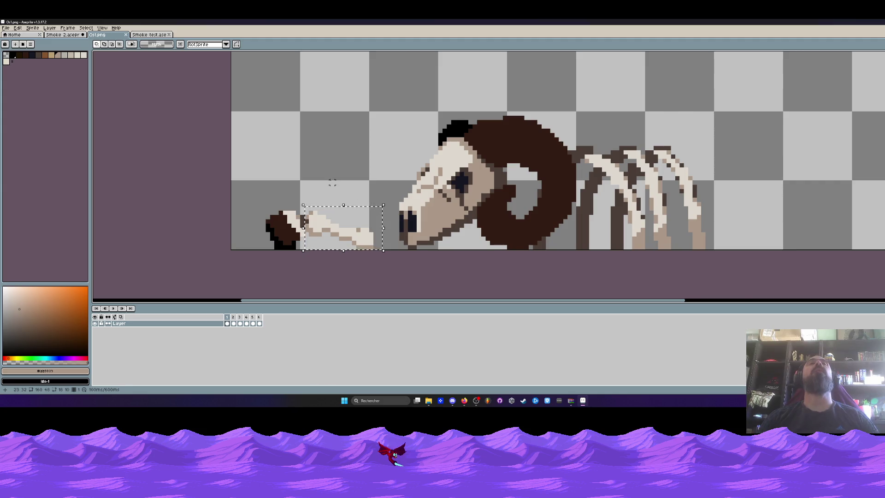
scroll(332, 183, down, 2)
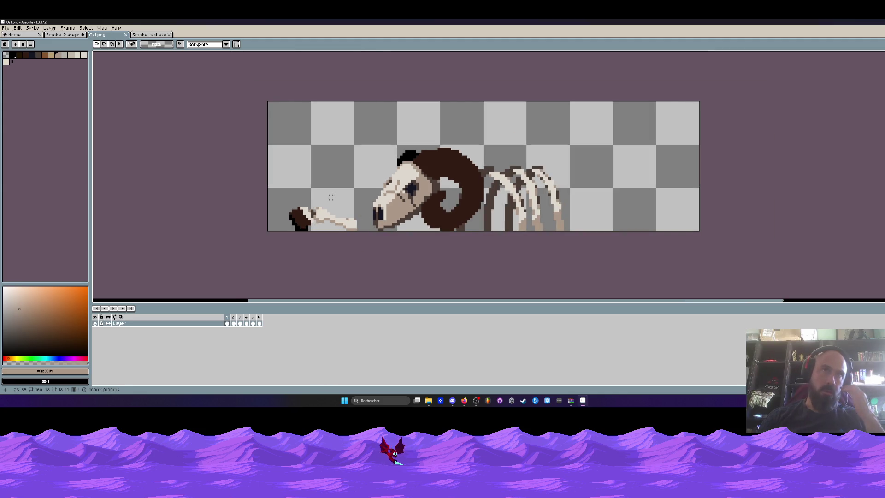
click(151, 35)
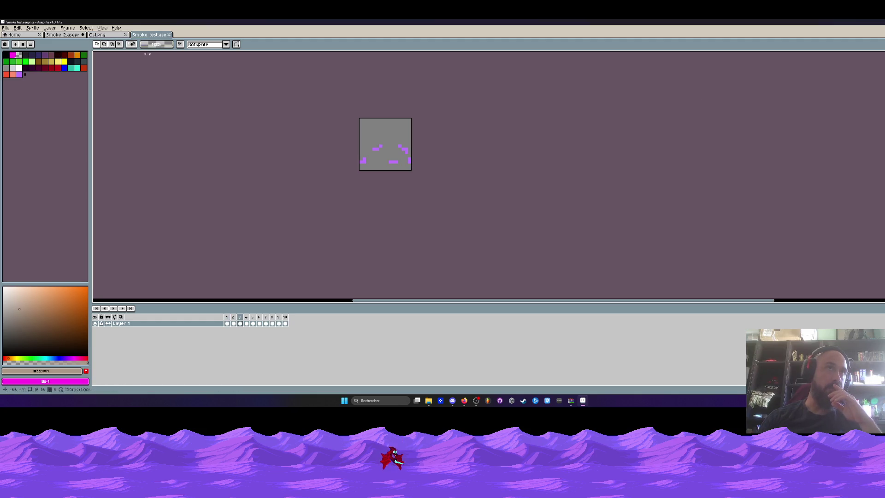
Cycle through the open sprites to Smoke 2 and jump to its first frame.
click(97, 34)
click(149, 36)
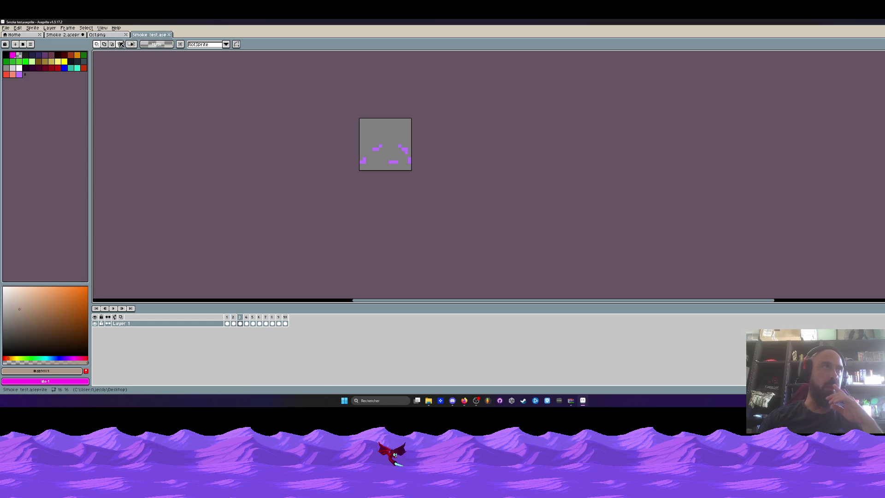
click(106, 34)
click(63, 35)
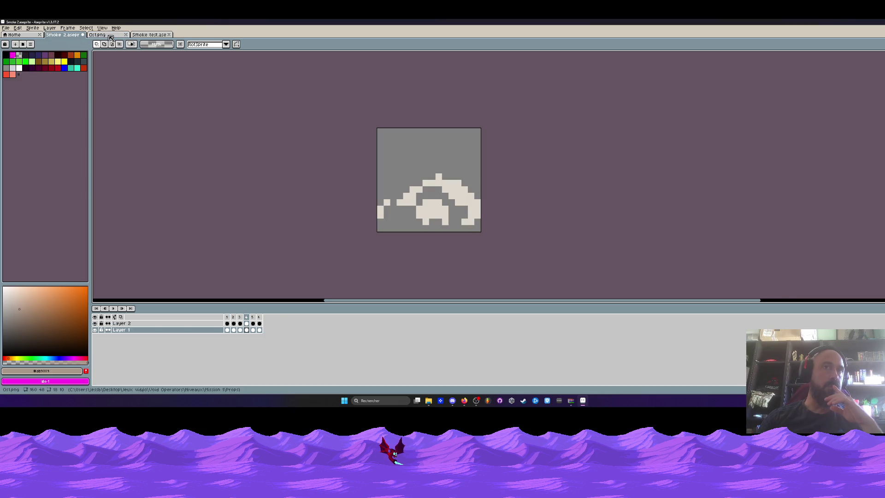
click(227, 317)
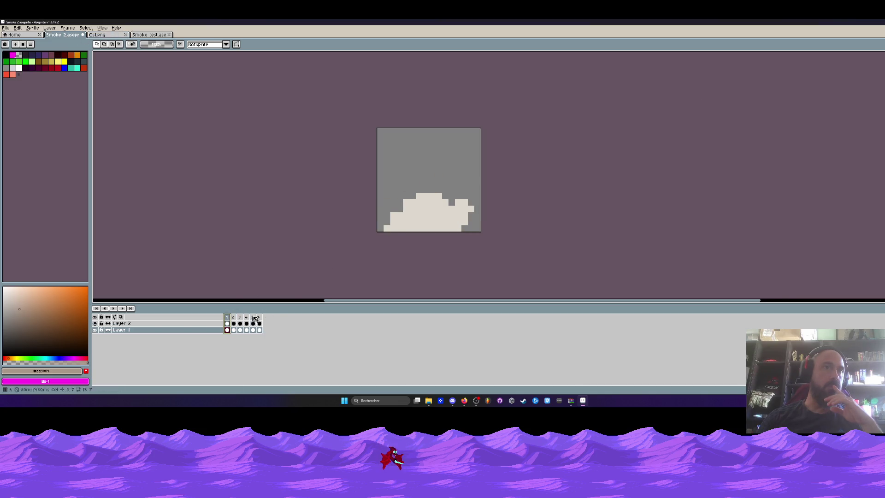
Play and stop the Smoke 2 animation a few times to watch it.
click(114, 309)
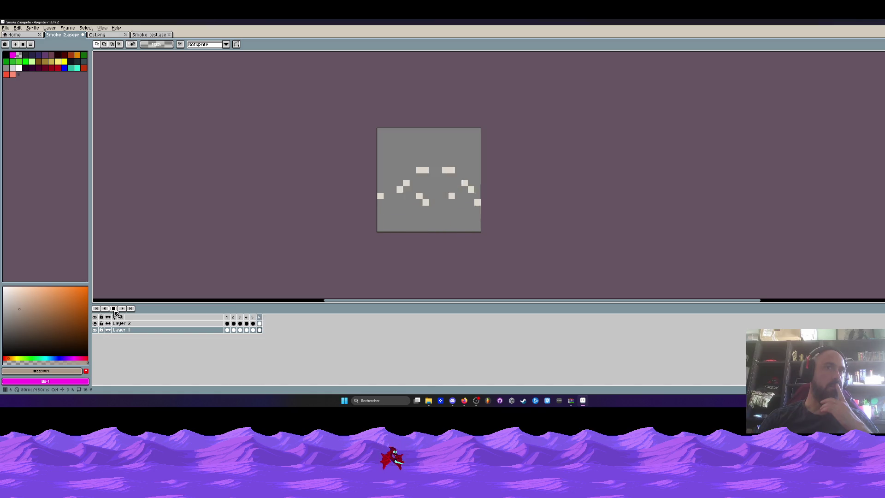
click(113, 308)
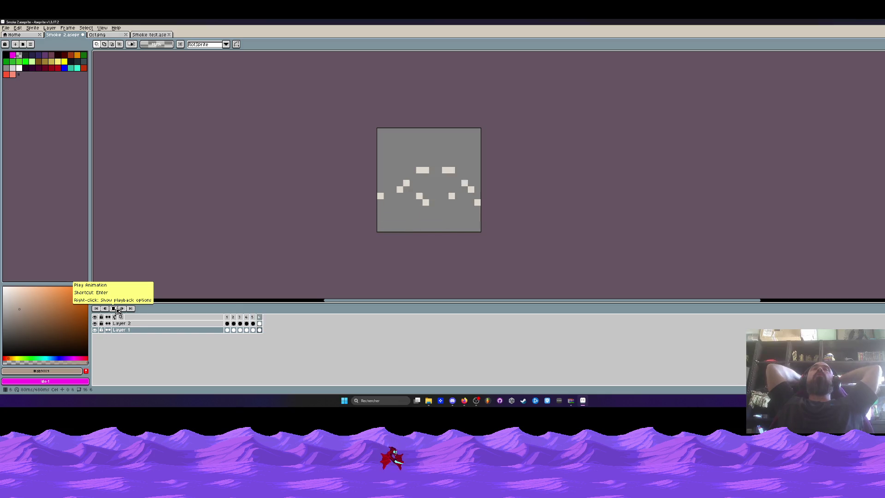
click(117, 311)
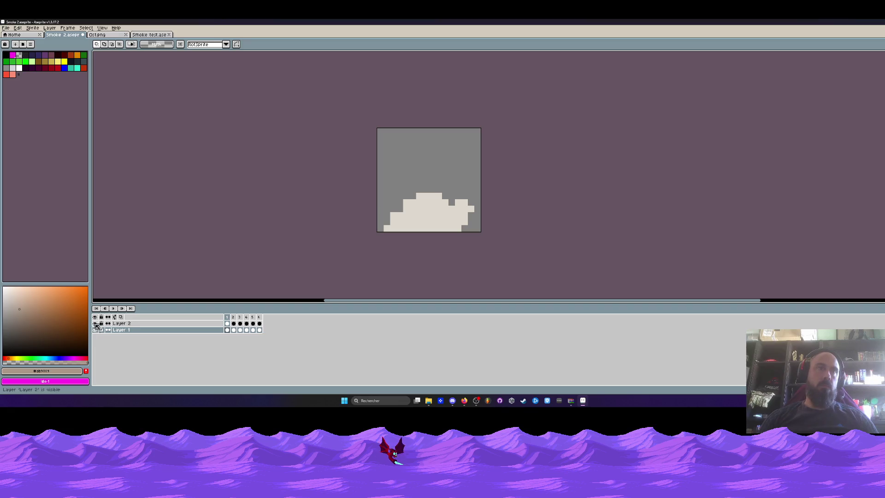
click(113, 308)
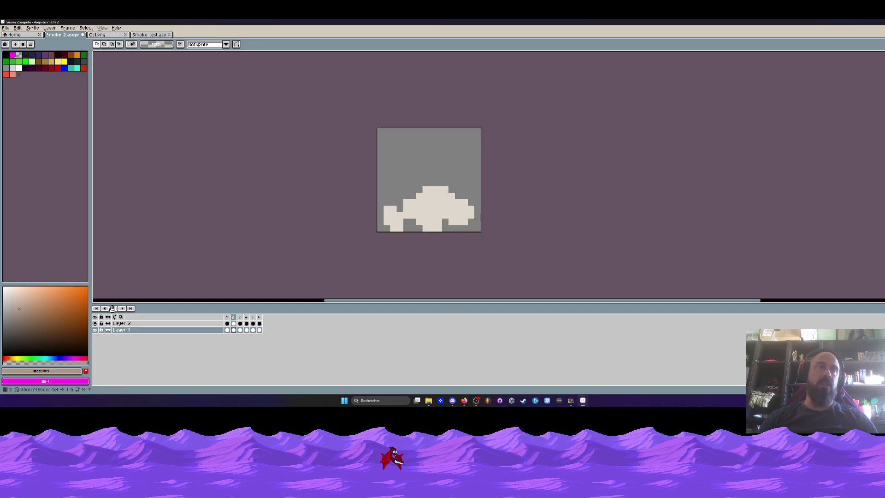
click(113, 309)
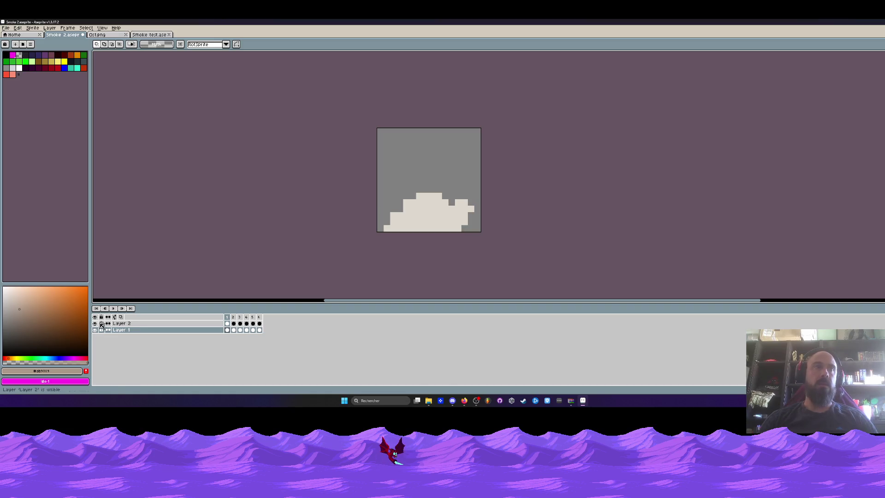
click(111, 308)
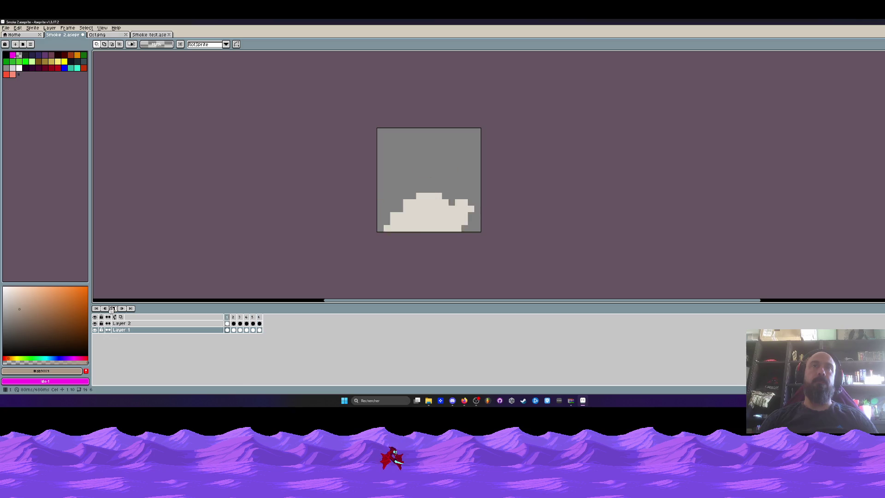
Hide and re-show Layer 2's white smoke during playback, then stop and switch sprites.
click(94, 323)
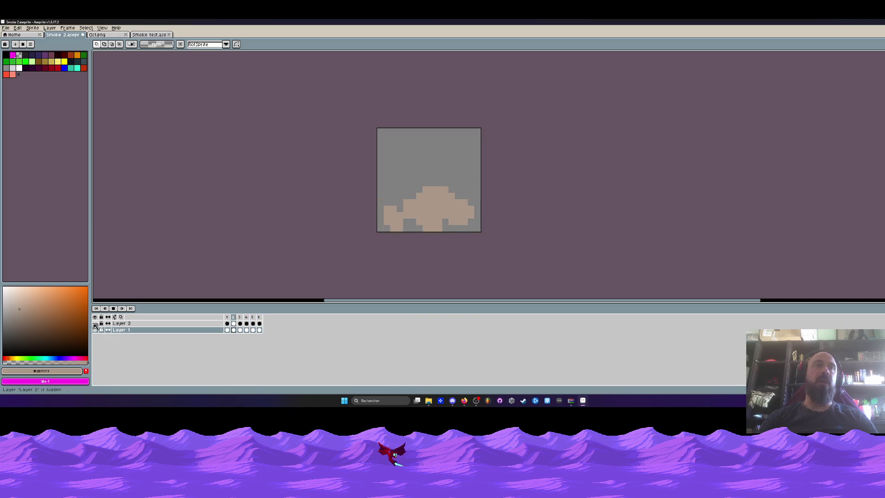
scroll(429, 209, up, 1)
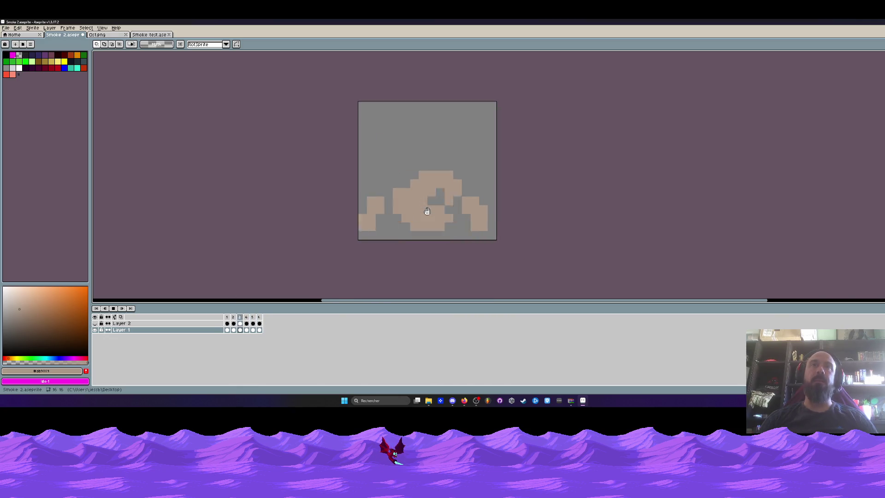
click(94, 324)
click(112, 308)
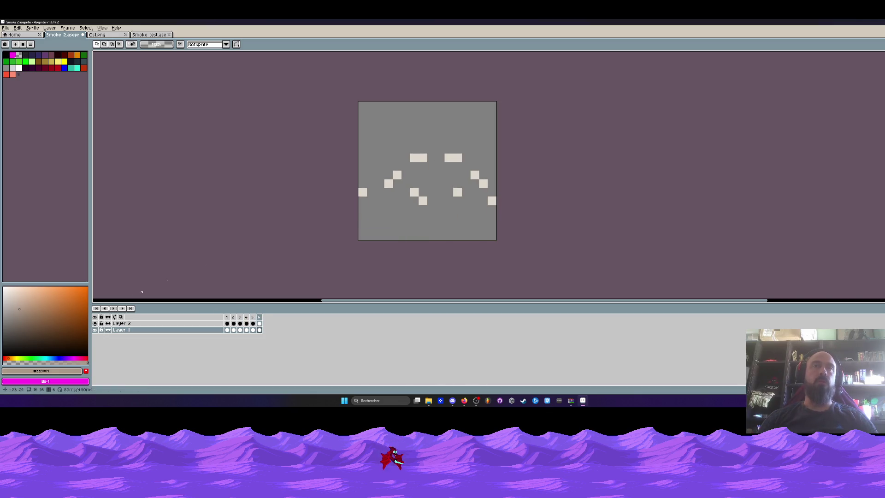
scroll(380, 187, down, 1)
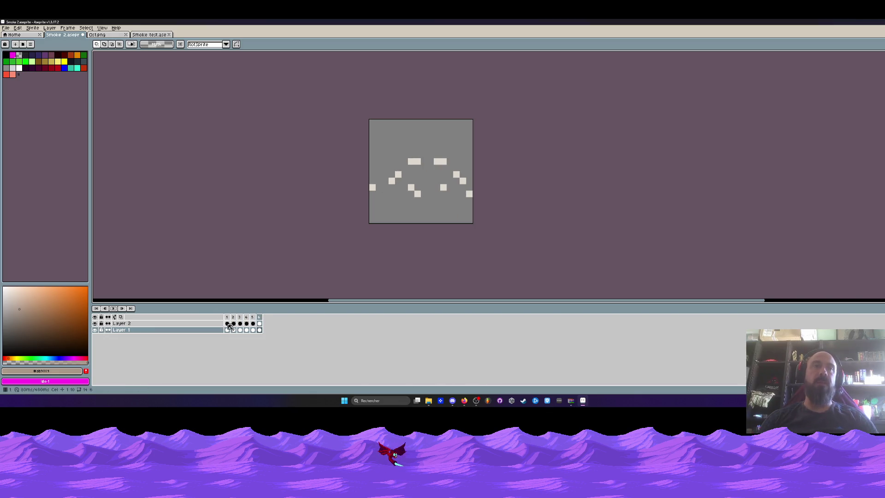
key(ctrl+Tab)
key(ctrl+Tab)
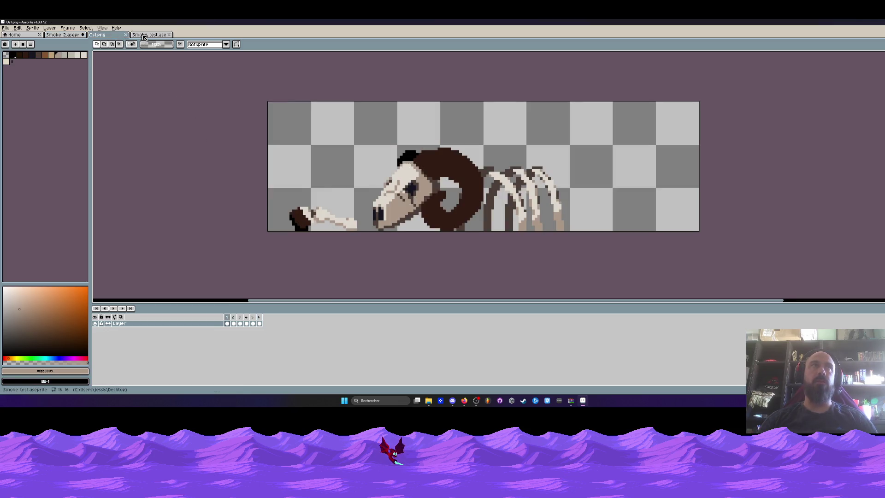
Play the purple Smoke test animation and pan the view over it.
click(117, 310)
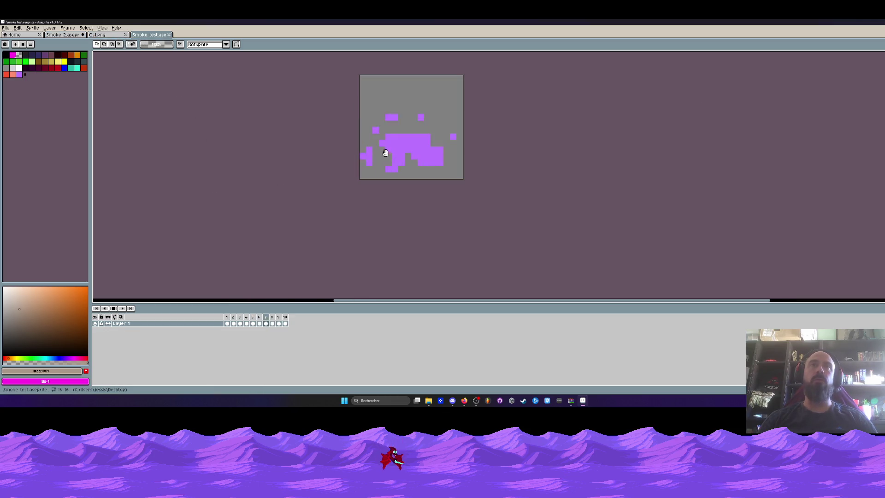
drag(424, 143, 437, 138)
scroll(418, 148, up, 2)
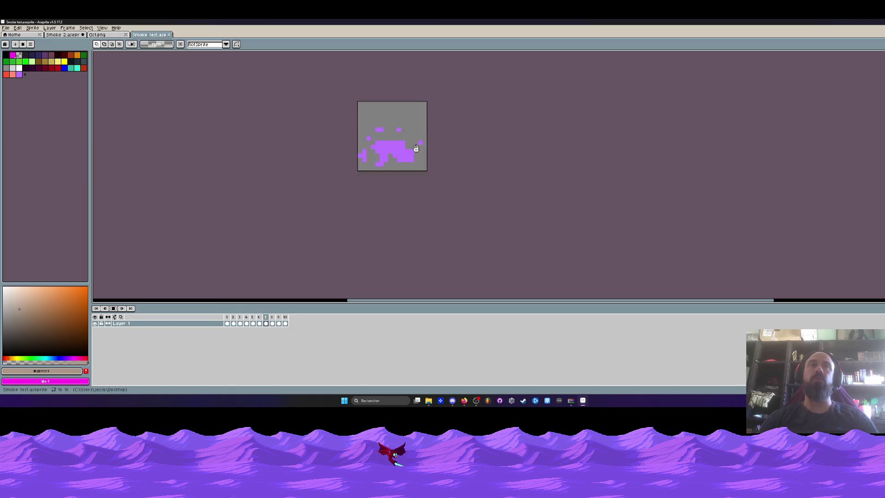
scroll(419, 149, down, 2)
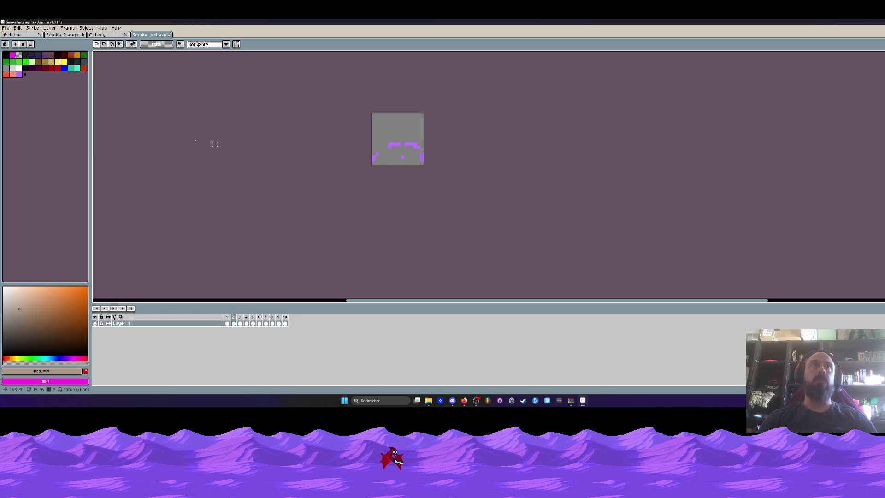
Switch to Smoke 2 and play it from frame 1 for comparison.
key(ctrl+shift+Tab)
key(ctrl+shift+Tab)
scroll(342, 161, up, 2)
scroll(368, 182, down, 4)
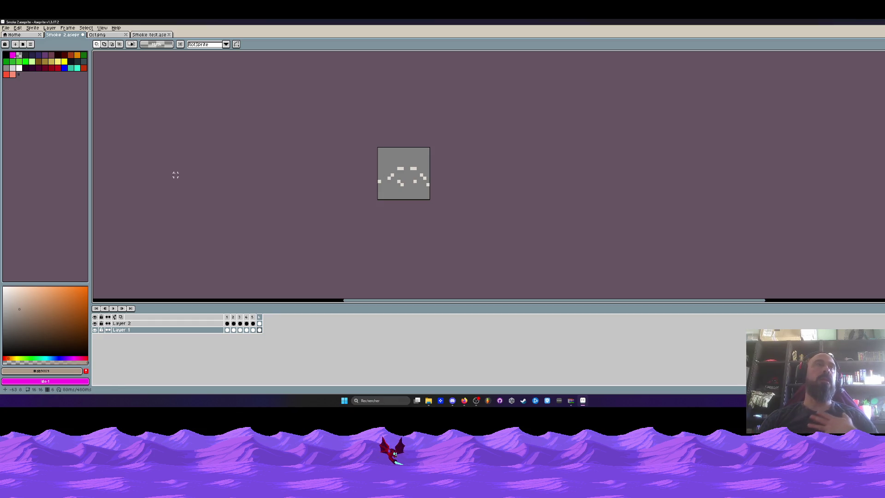
click(227, 318)
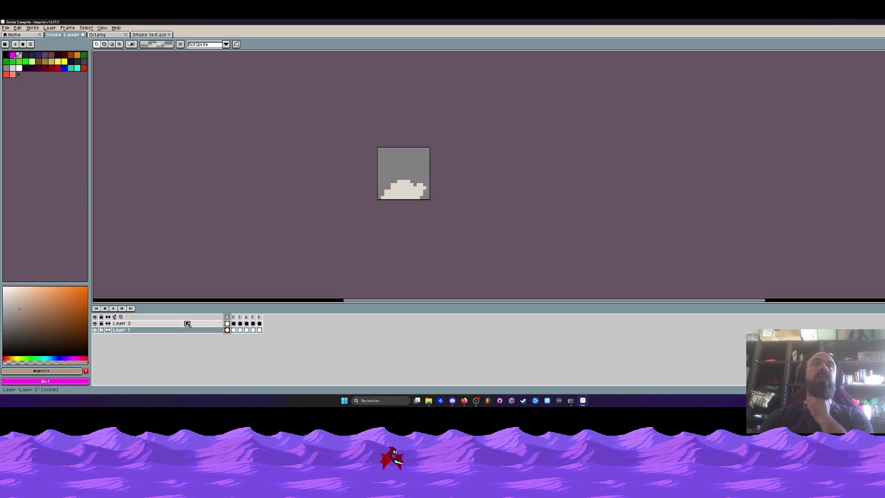
click(112, 308)
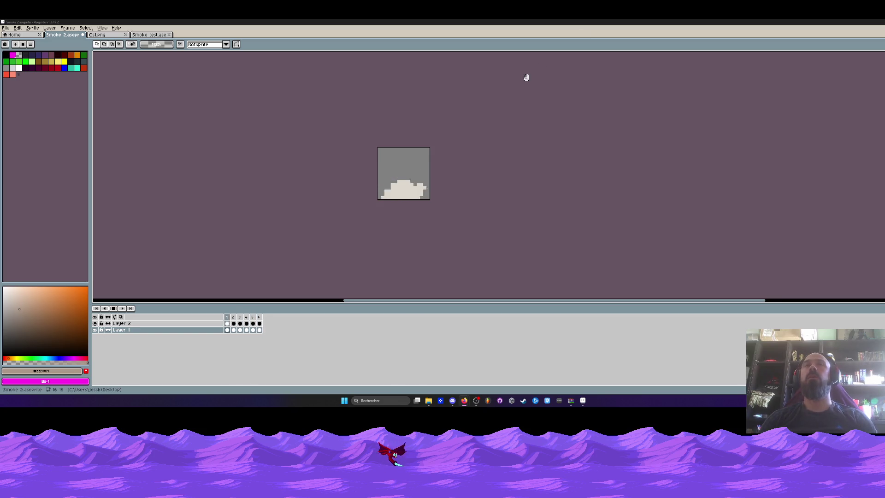
In Smoke test, inspect frame 1's cel and frame 2's 100 ms duration, then open Os1.png.
click(149, 34)
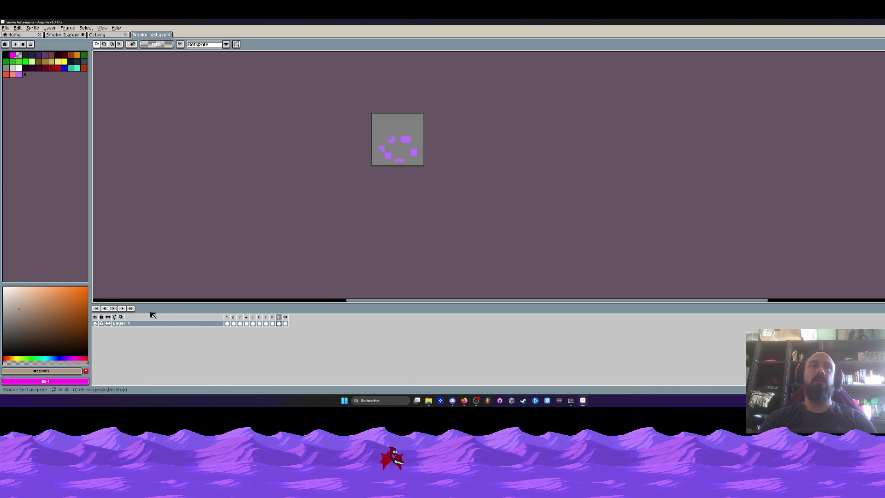
double_click(226, 323)
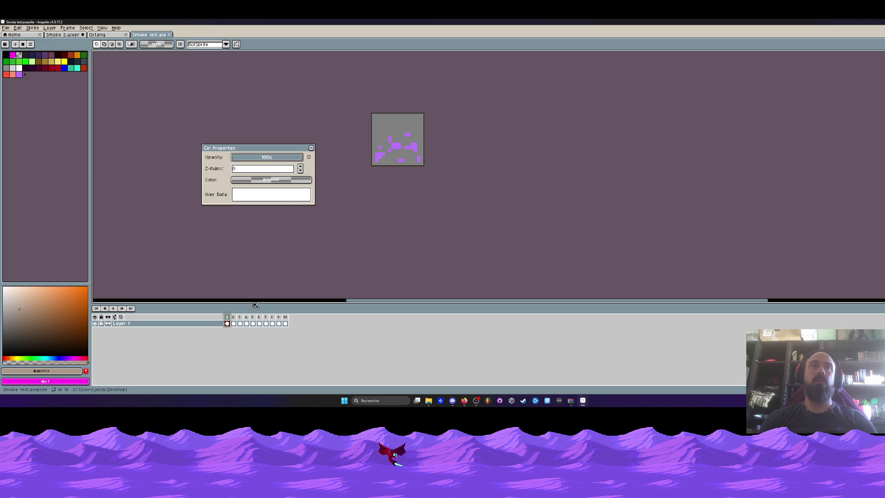
click(311, 147)
double_click(233, 317)
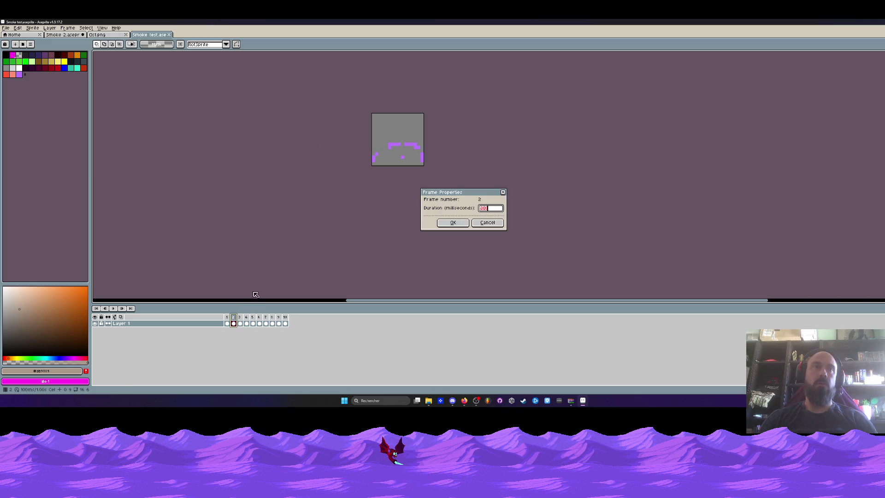
click(503, 193)
click(110, 36)
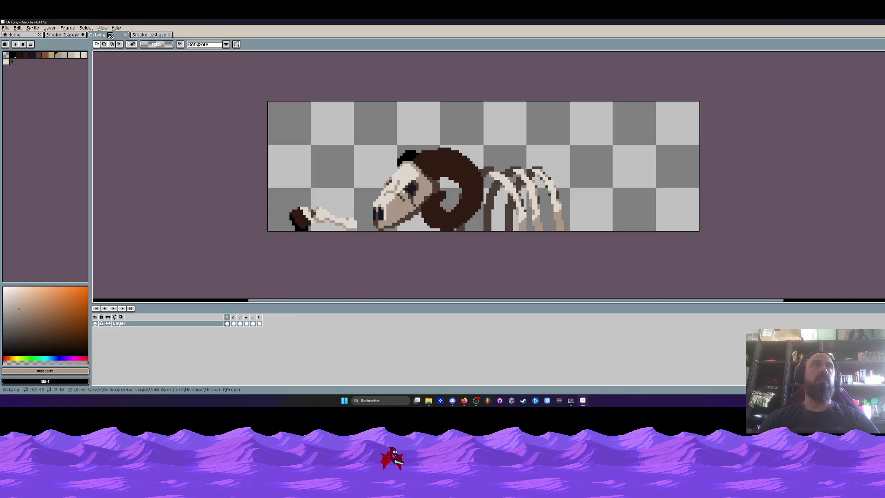
Select Smoke 2's frames 1–6 on both layers, confirm their duration, and replay from frame 1.
click(65, 35)
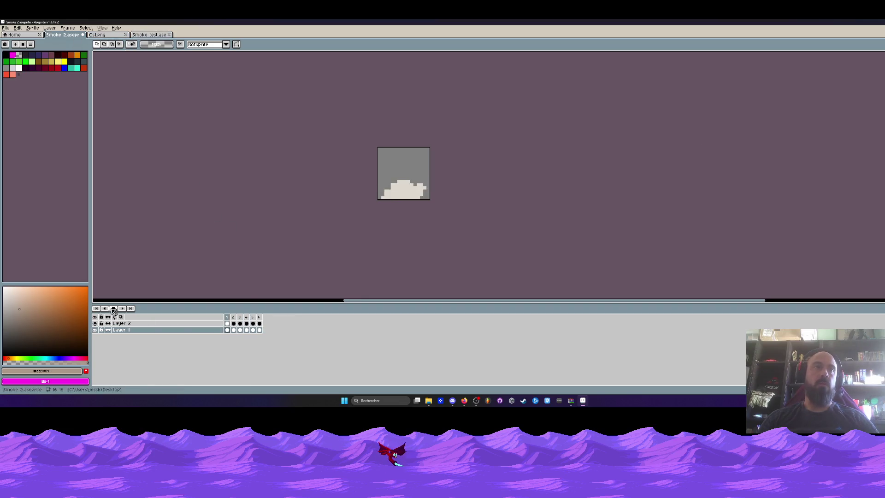
click(203, 330)
drag(226, 316, 259, 316)
double_click(259, 317)
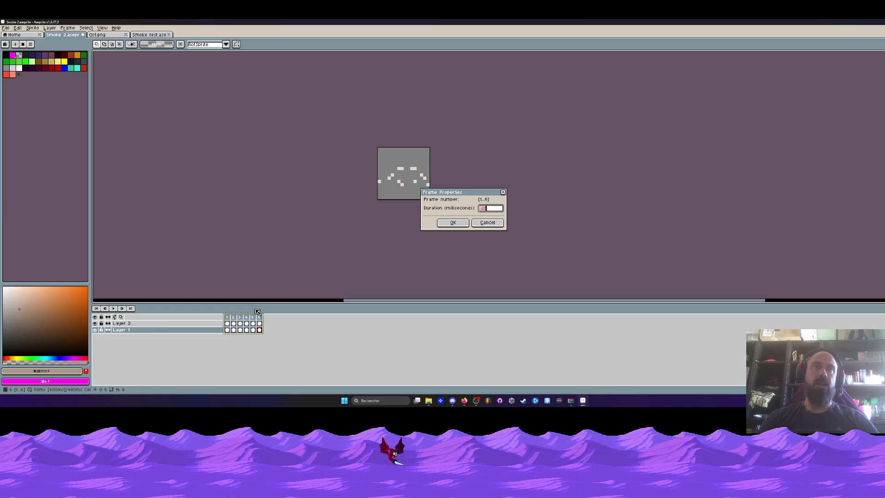
click(453, 222)
click(227, 330)
click(112, 309)
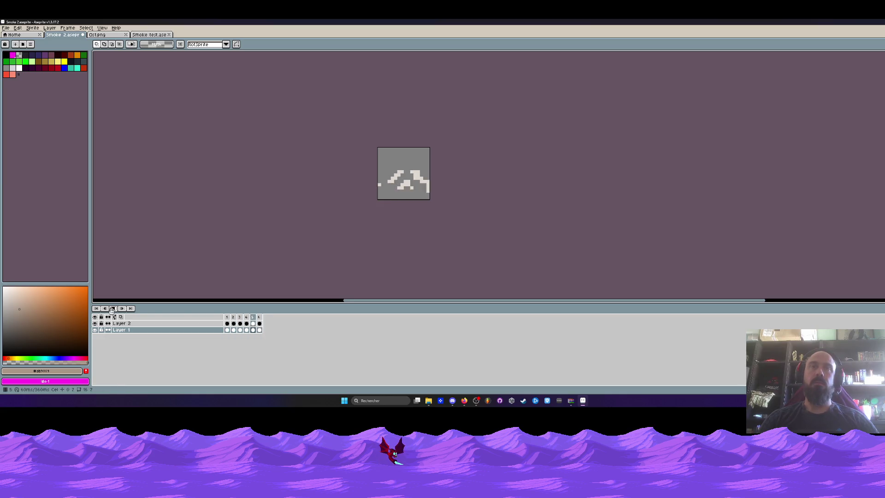
Play the Smoke test animation for comparison, then return to Smoke 2 and stop playback.
click(149, 34)
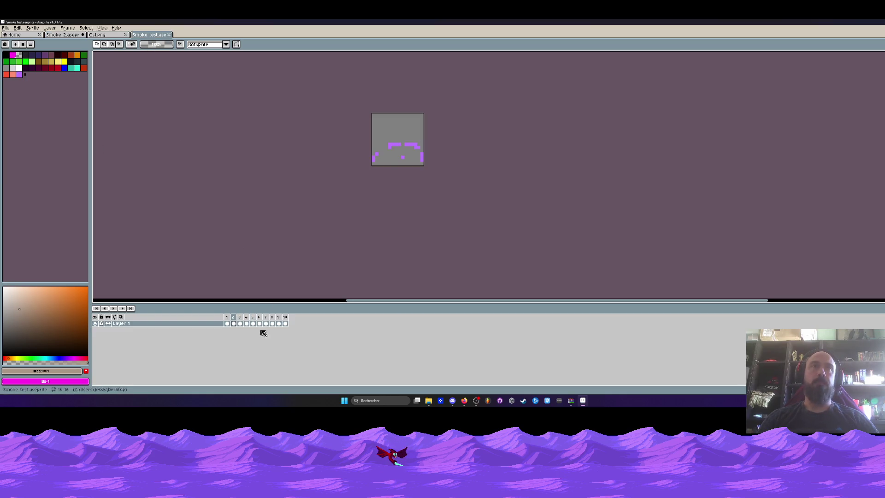
click(115, 307)
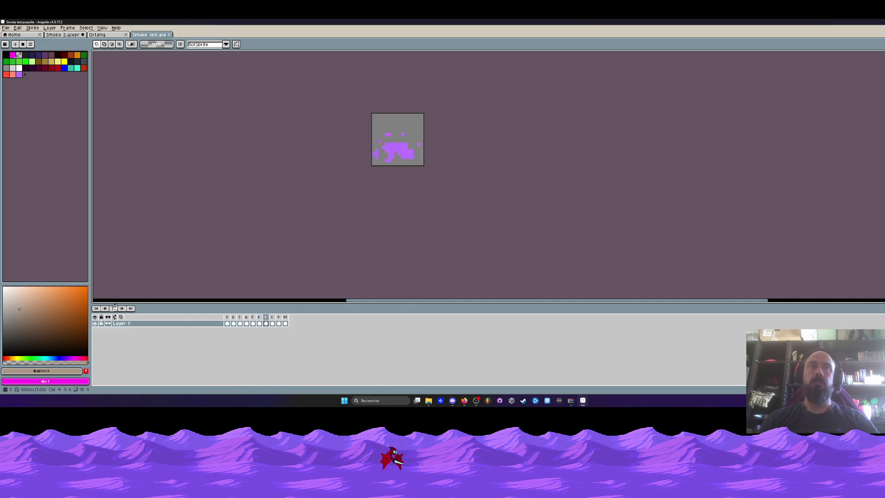
click(106, 35)
click(79, 36)
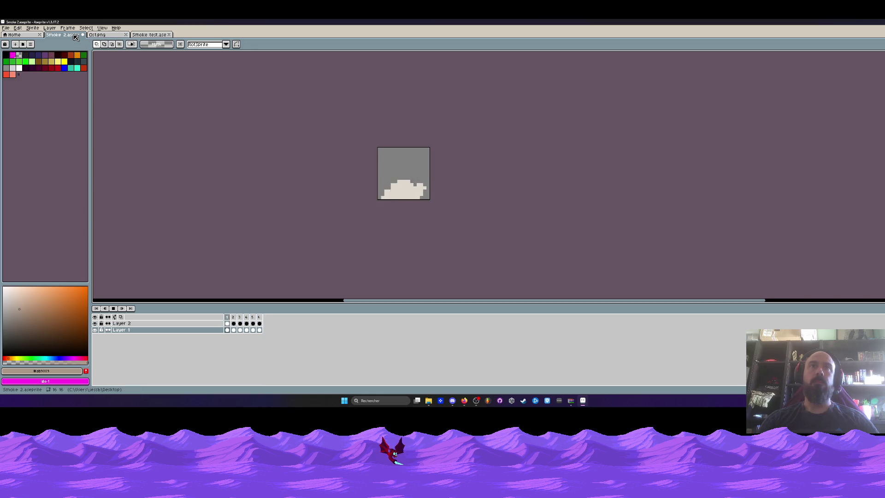
click(252, 323)
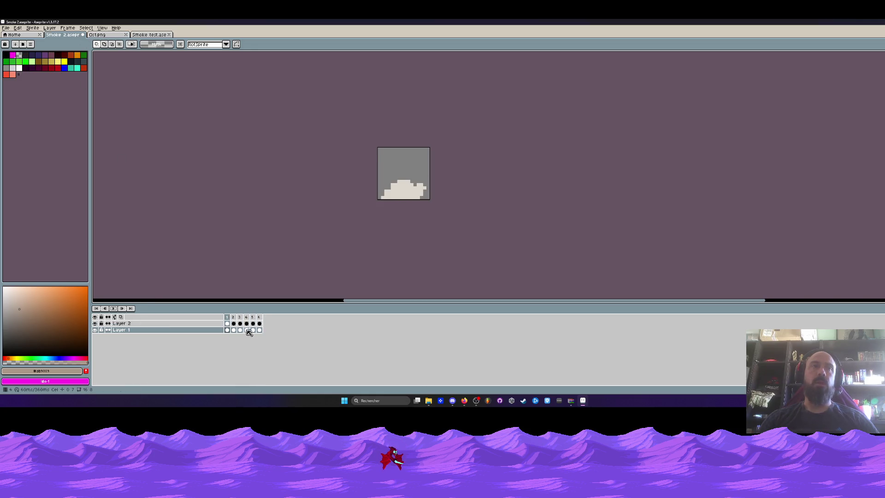
Set frames 1–6 to 80 ms duration, then select frames 1 through 4.
drag(228, 317, 261, 319)
double_click(260, 319)
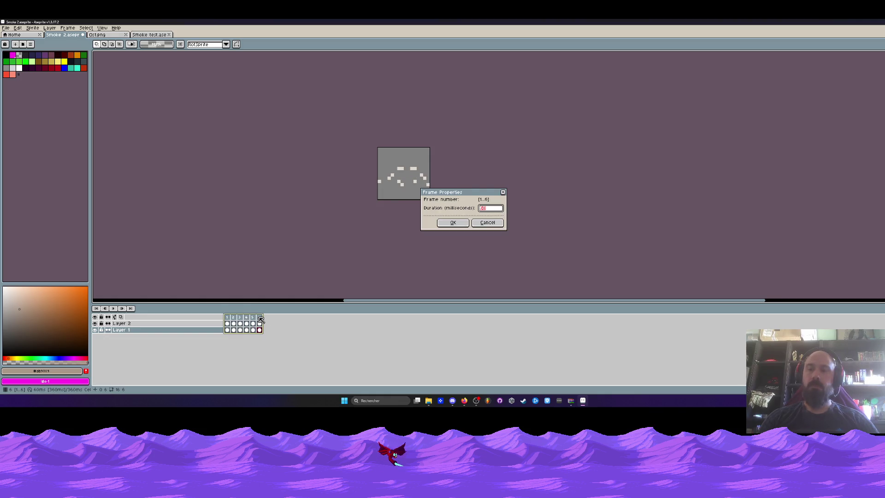
click(462, 225)
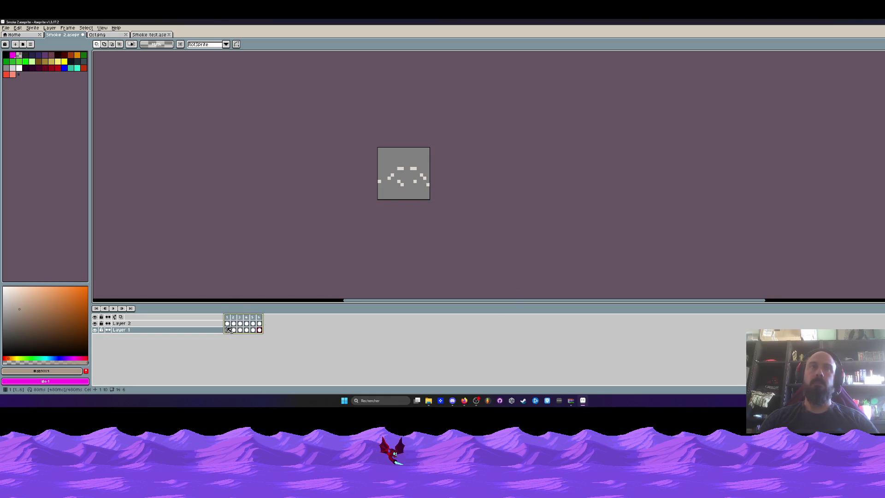
drag(229, 319, 264, 317)
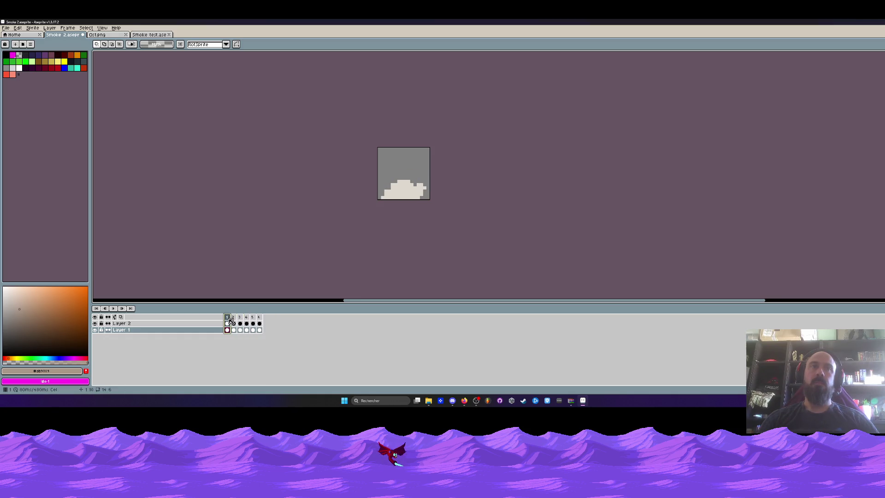
Step from frame 1 to frame 2, play the smoke, then return to frame 1 with Layer 2 active.
click(227, 317)
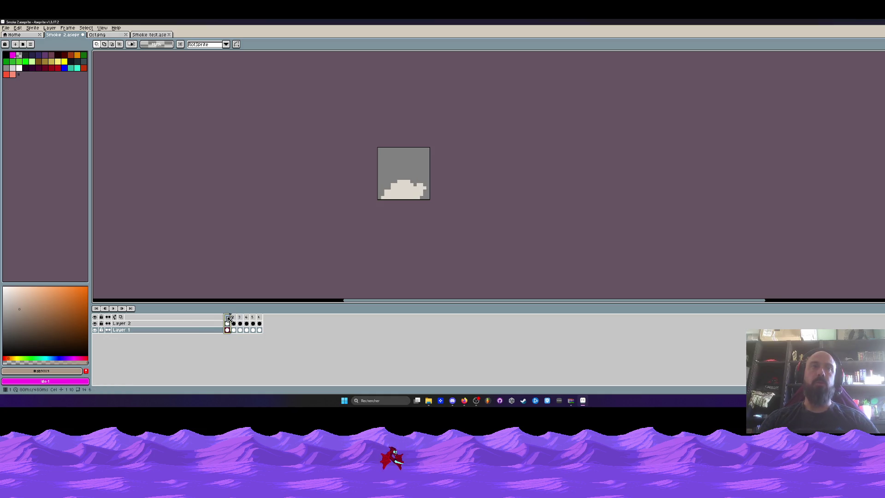
click(122, 308)
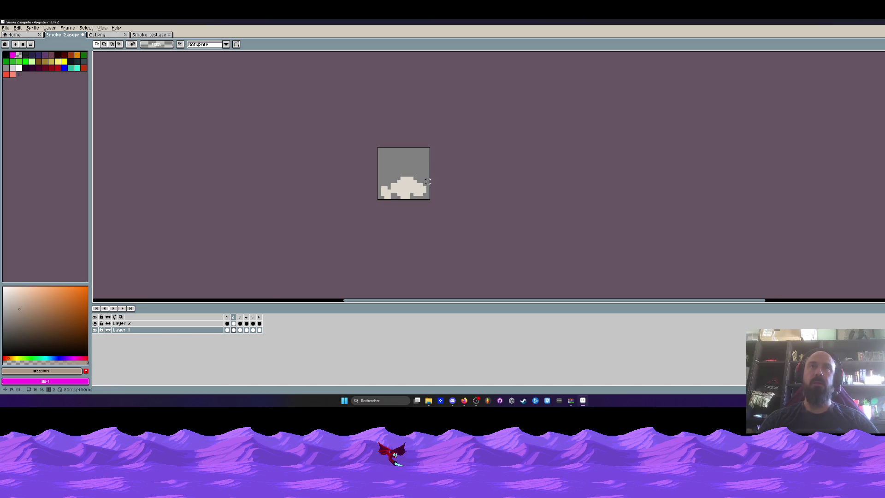
click(114, 308)
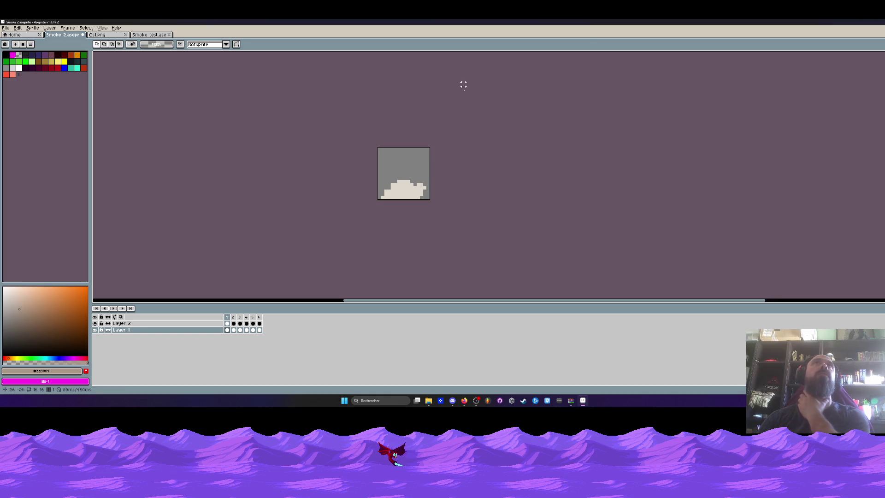
scroll(430, 148, up, 1)
click(227, 317)
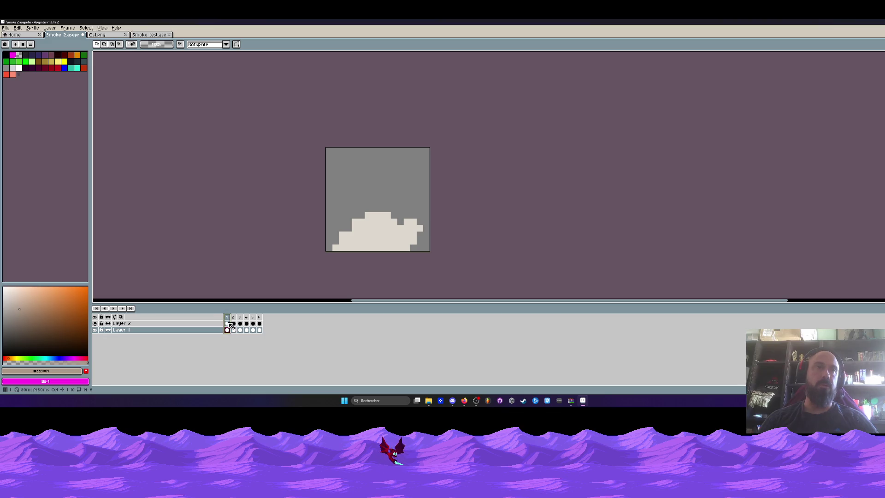
click(229, 324)
click(5, 27)
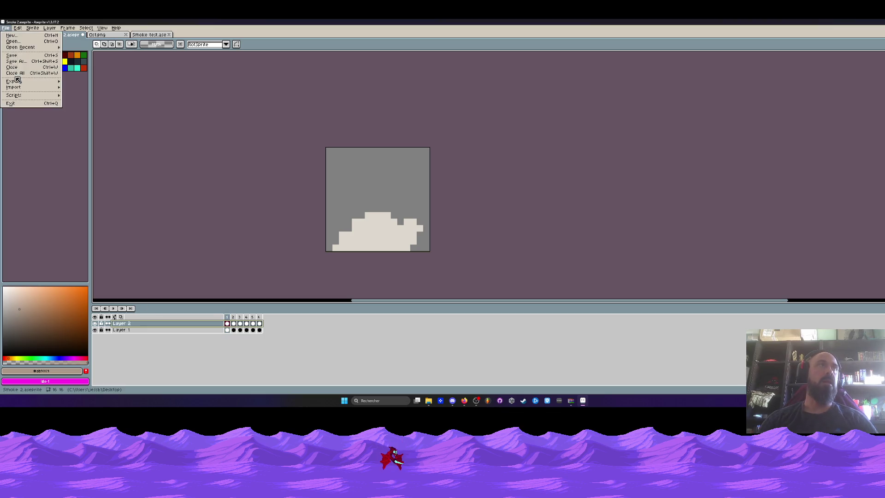
Start a plain Export As limited to Layer 1, then cancel it.
mouse_move(17, 80)
click(70, 78)
click(149, 116)
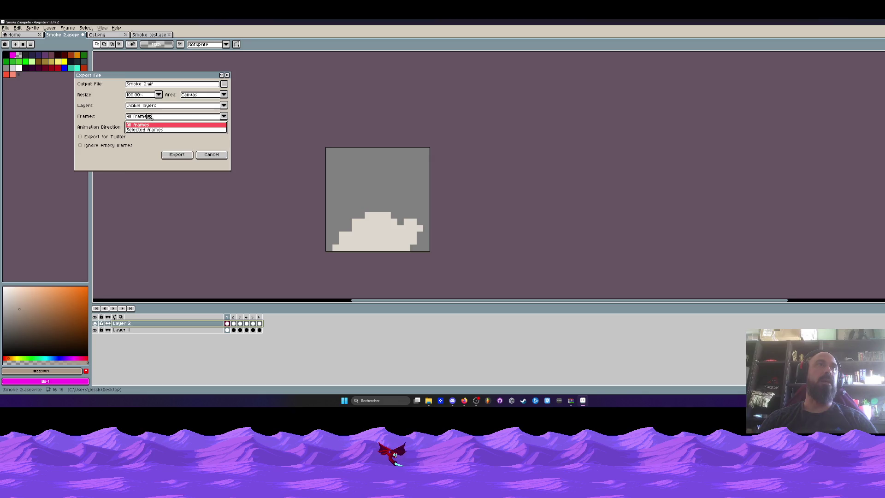
click(144, 106)
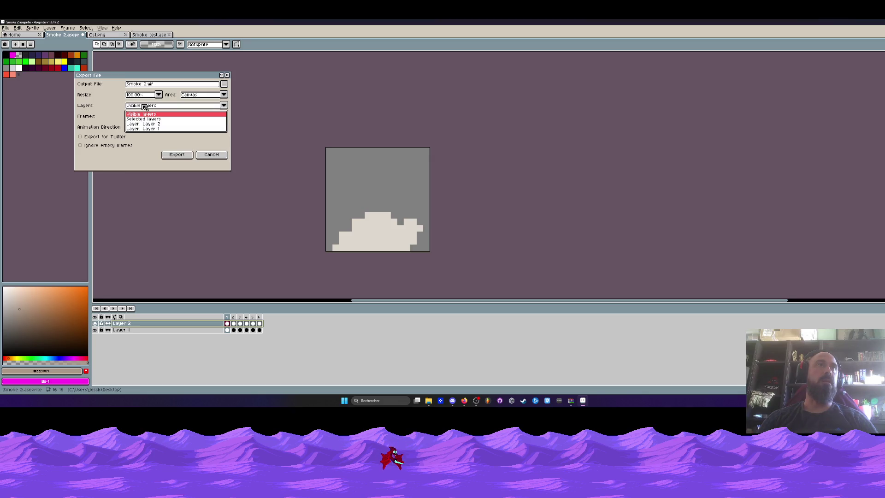
click(144, 129)
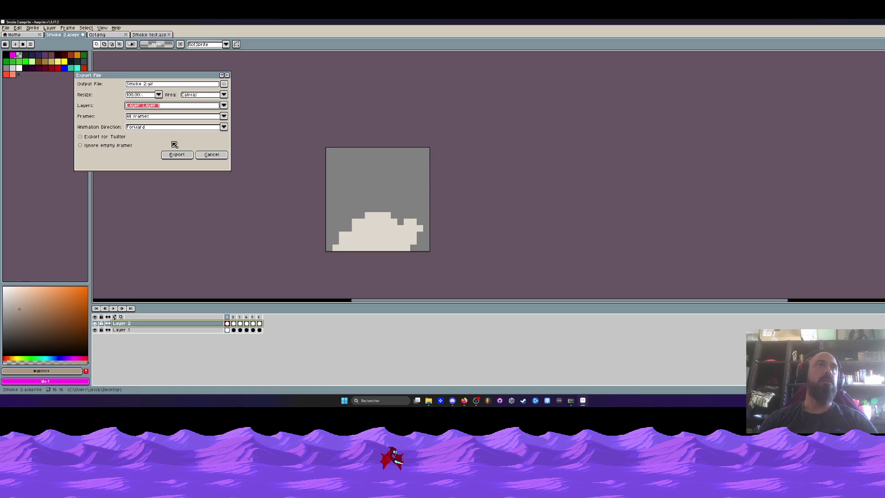
click(211, 155)
Bring up the Export Sprite Sheet settings for Smoke 2.
click(5, 27)
mouse_move(23, 82)
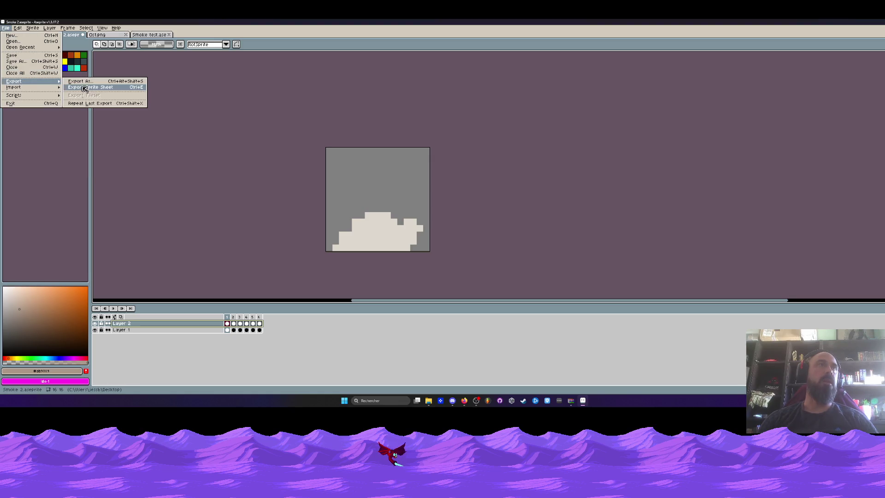
click(85, 88)
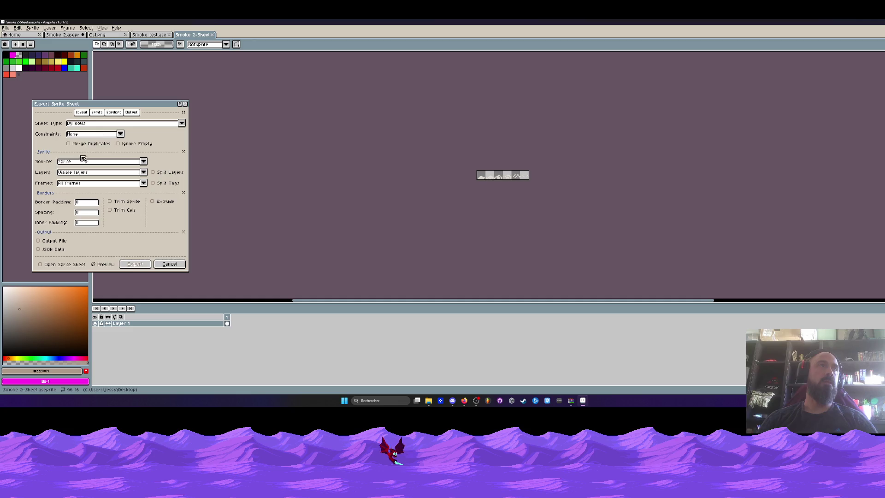
Export only Layer 1 as sprite sheet Smoke 2.png, opening it after export.
click(78, 172)
click(79, 195)
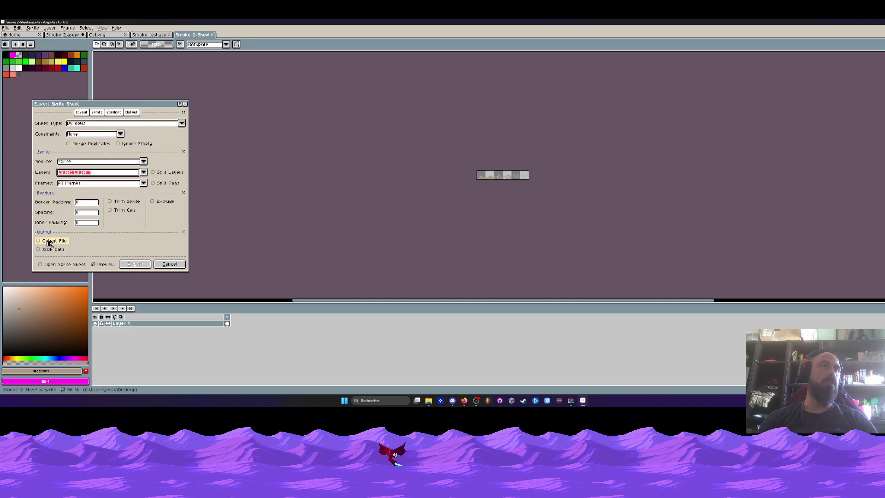
click(49, 264)
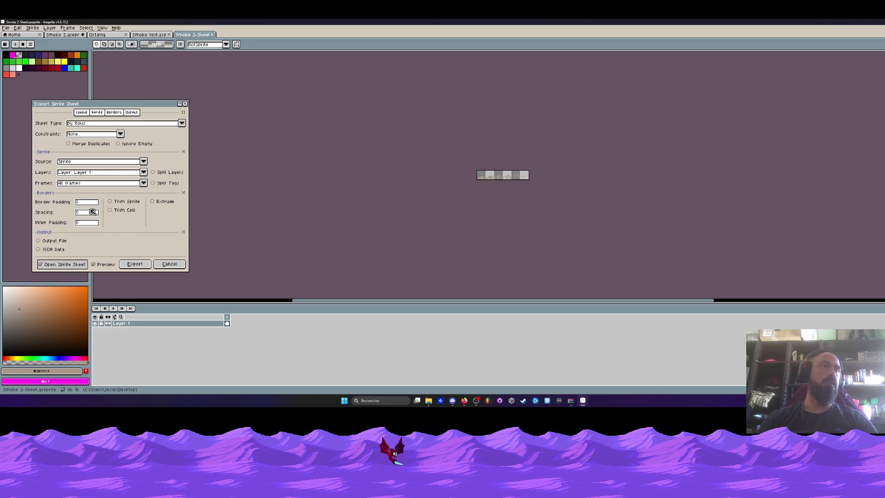
click(54, 242)
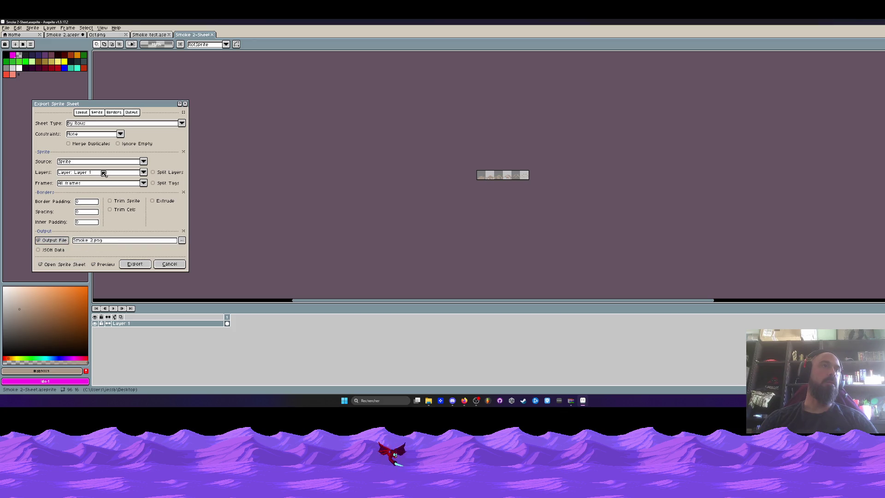
click(135, 264)
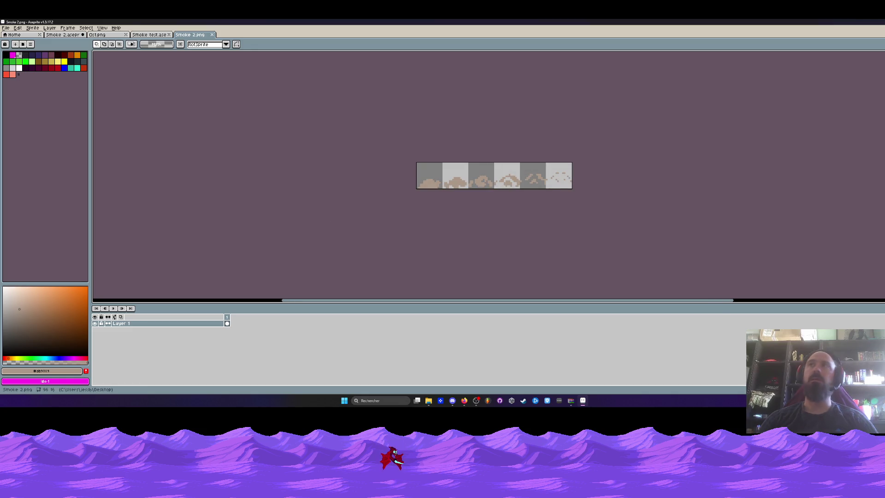
key(super+Down)
click(46, 236)
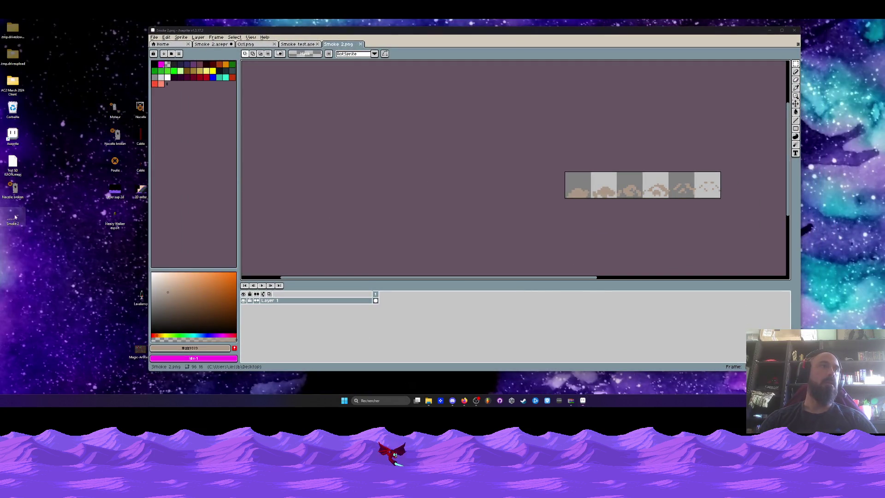
Dismiss the menu and return to the Smoke 2 sprite via the Smoke test tab.
click(153, 37)
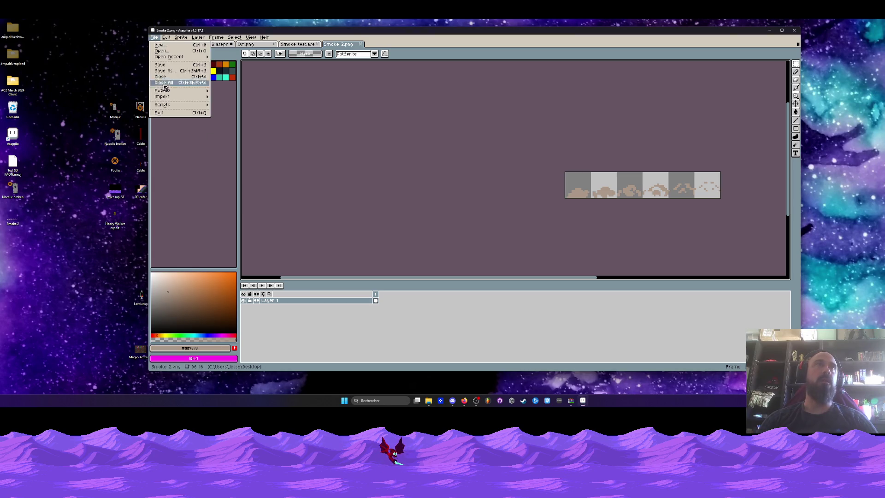
key(Escape)
click(295, 45)
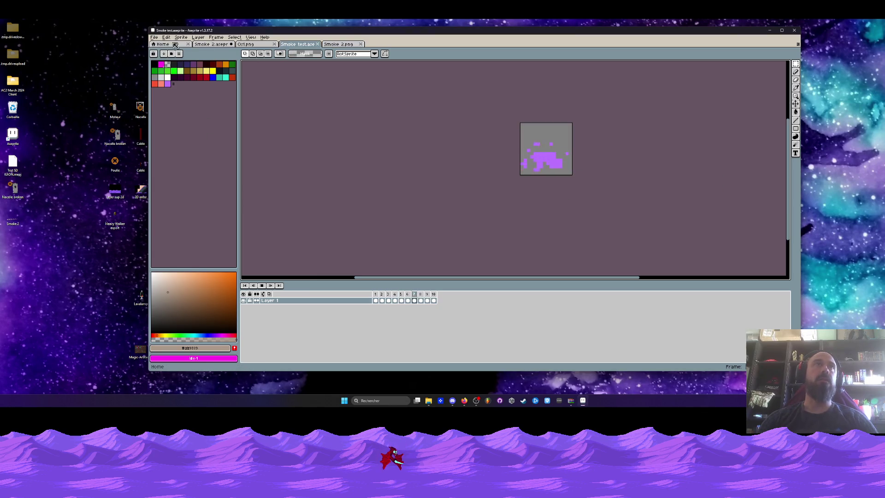
click(210, 44)
Export only Layer 2 as the sprite sheet Smoke 3.png.
click(154, 38)
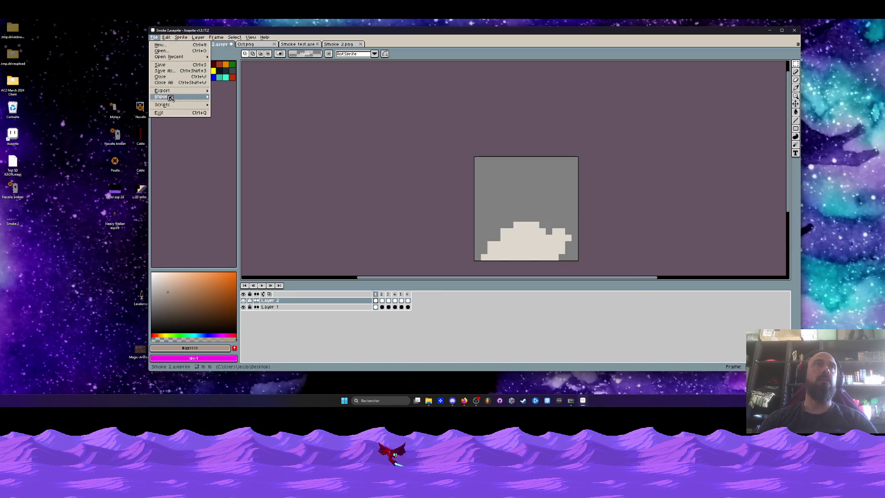
mouse_move(175, 98)
click(235, 101)
click(230, 183)
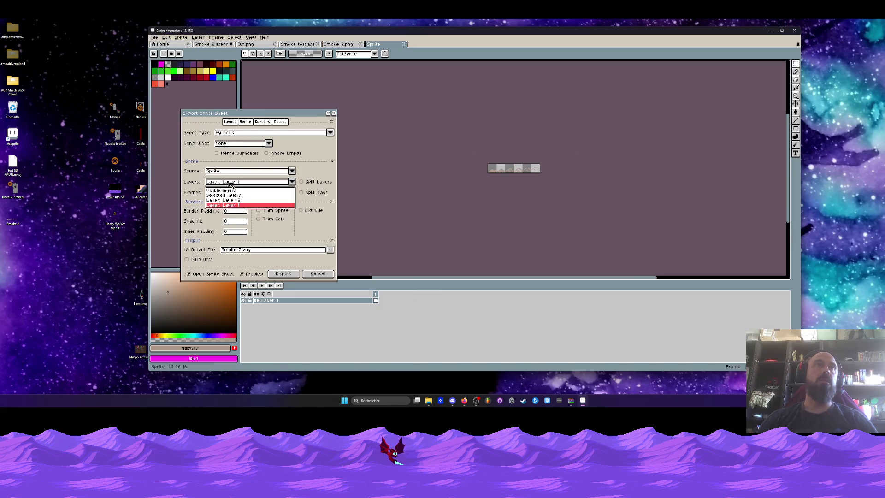
click(231, 200)
click(244, 251)
key(BackSpace)
key(BackSpace)
text(3)
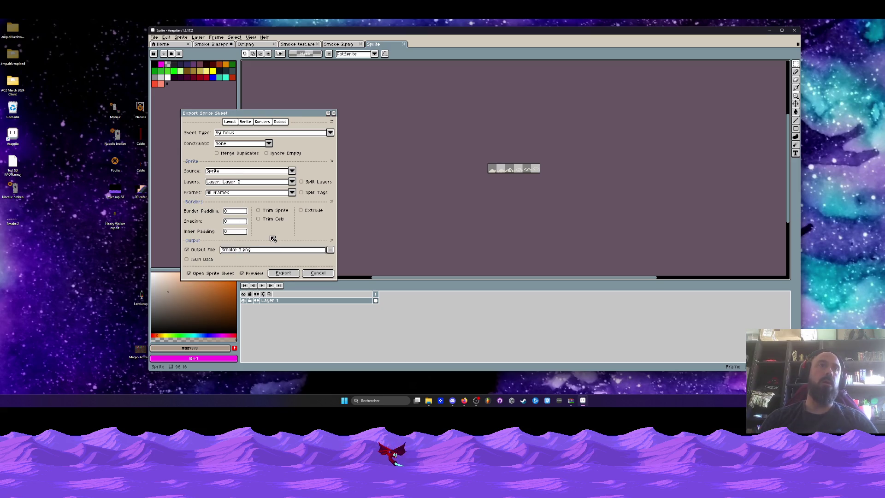
click(282, 274)
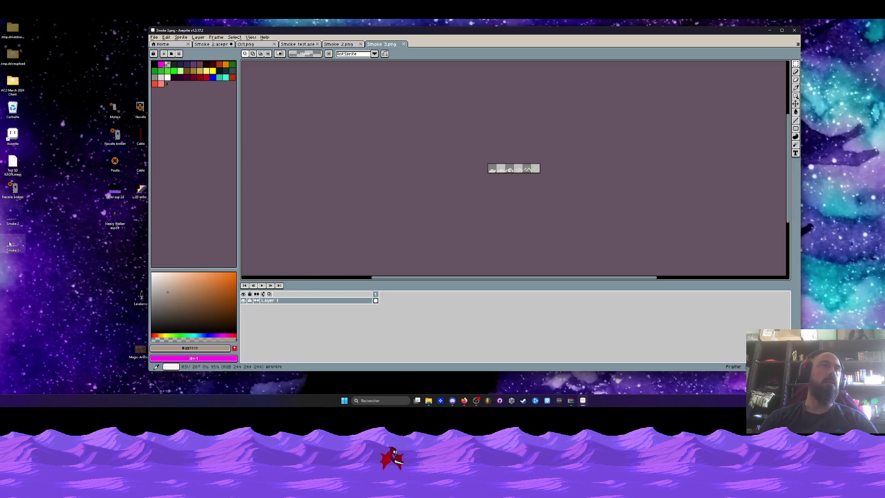
View Smoke 2.png and Smoke 3.png in Photos, then close both viewers.
click(12, 221)
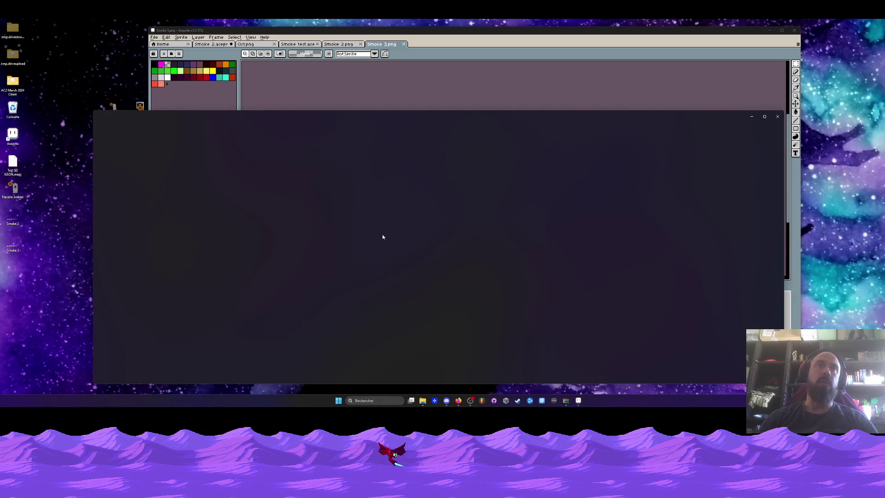
scroll(430, 245, up, 2)
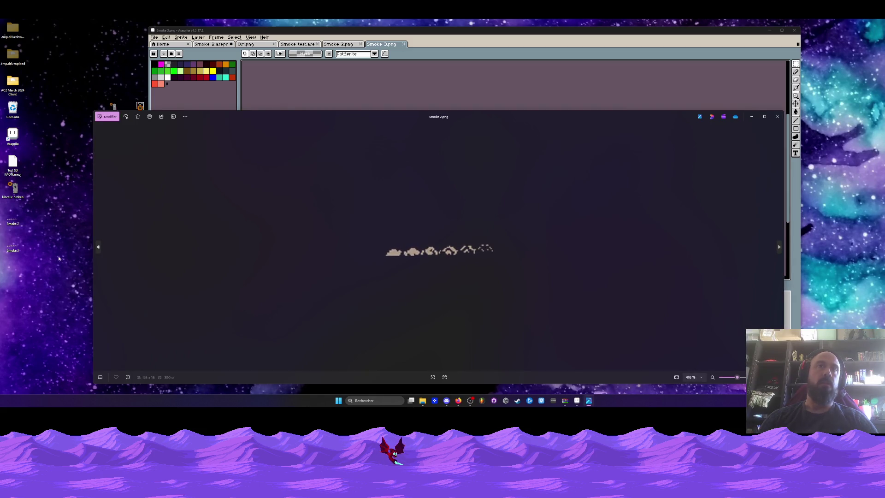
double_click(17, 248)
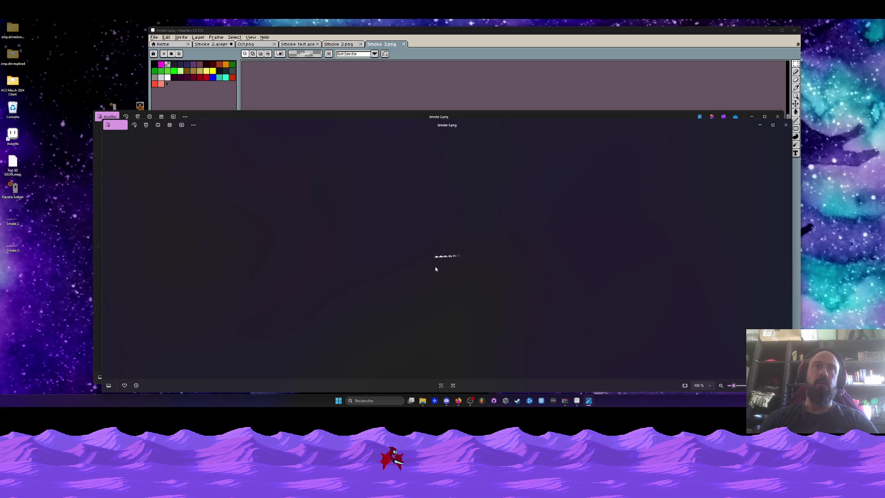
click(786, 125)
click(777, 116)
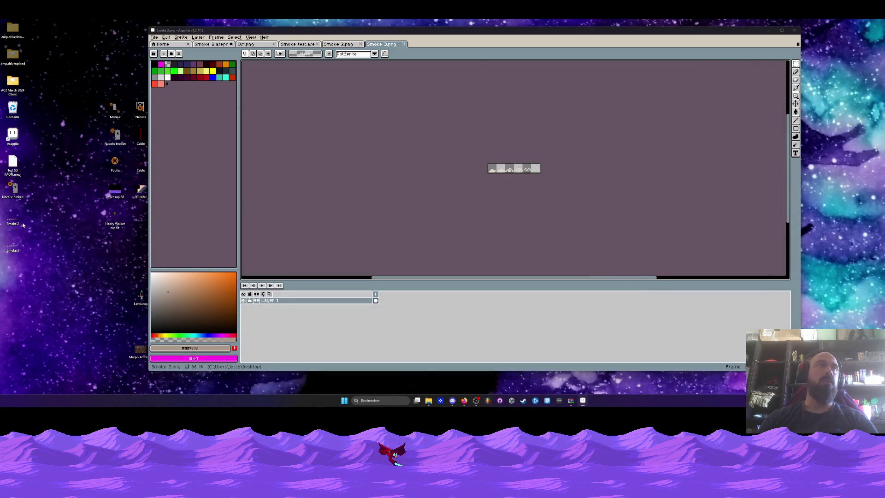
drag(34, 215, 2, 258)
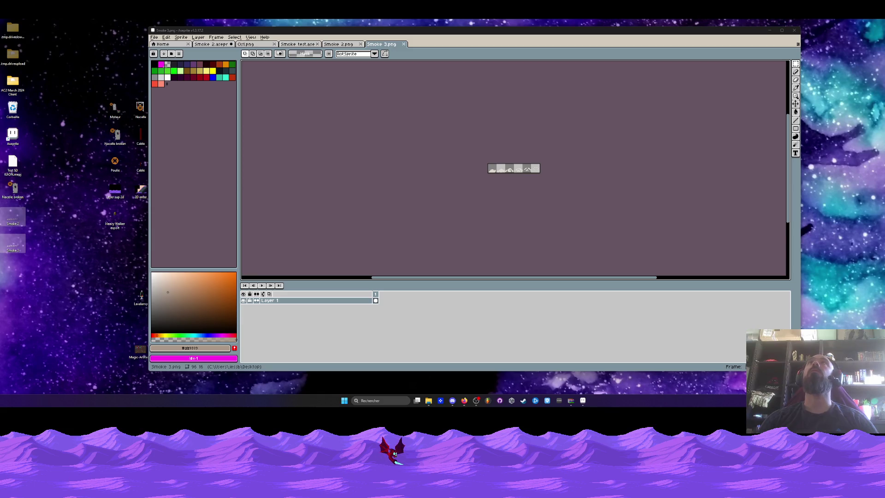
click(2, 258)
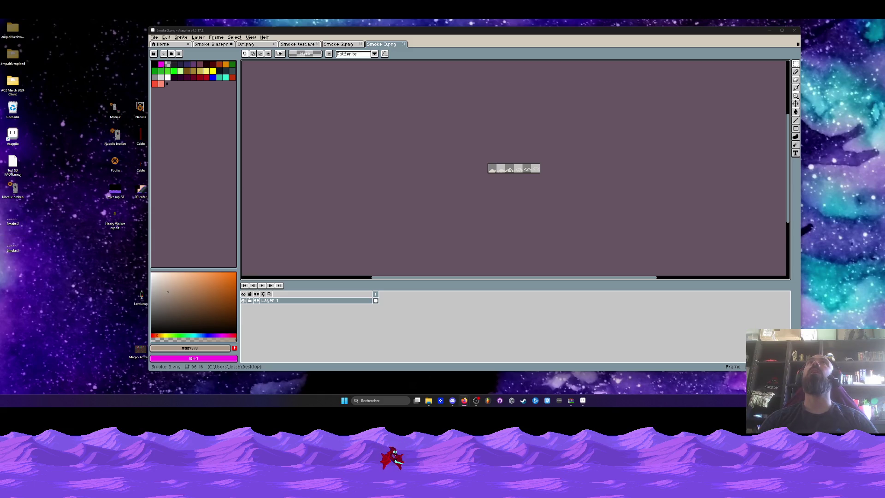
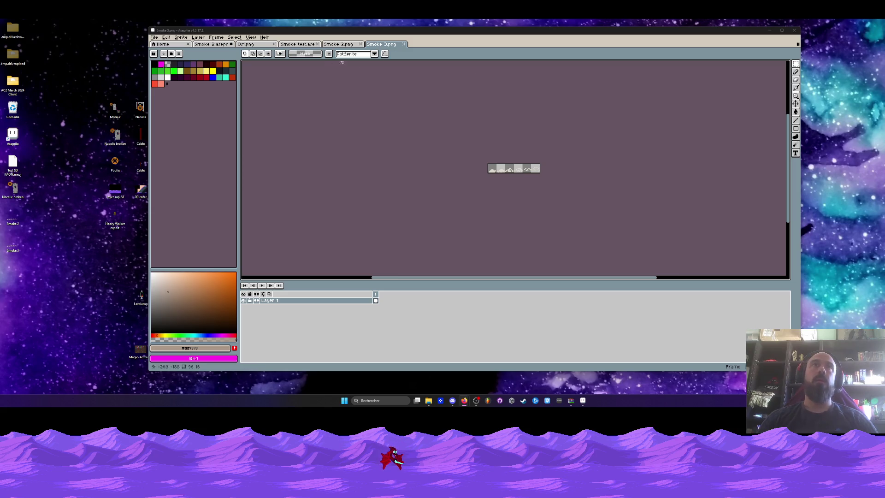
Close the Smoke 3, Smoke 2, Smoke test, Os1 and Smoke 2.aseprite tabs, saving Smoke 2.aseprite.
click(404, 44)
click(360, 44)
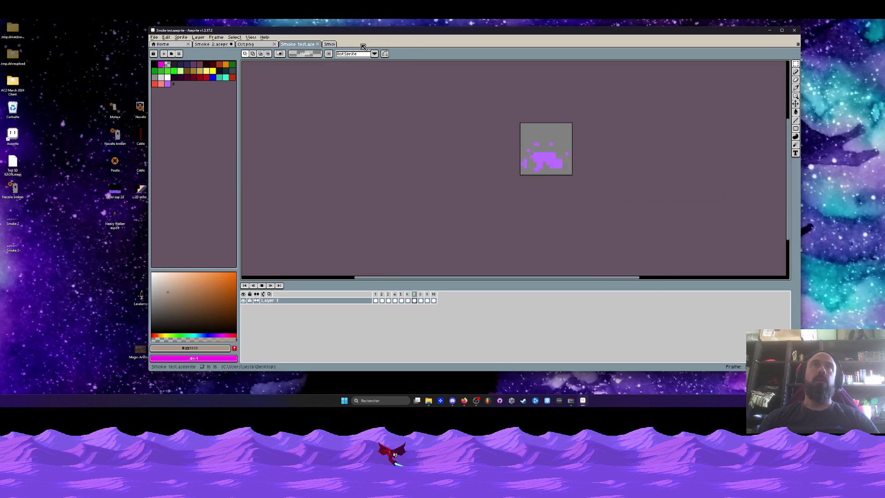
click(317, 43)
click(274, 44)
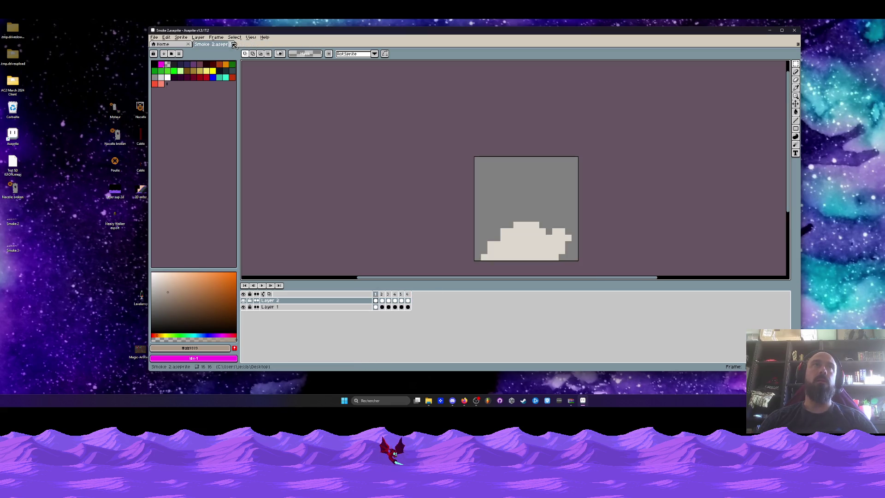
click(231, 43)
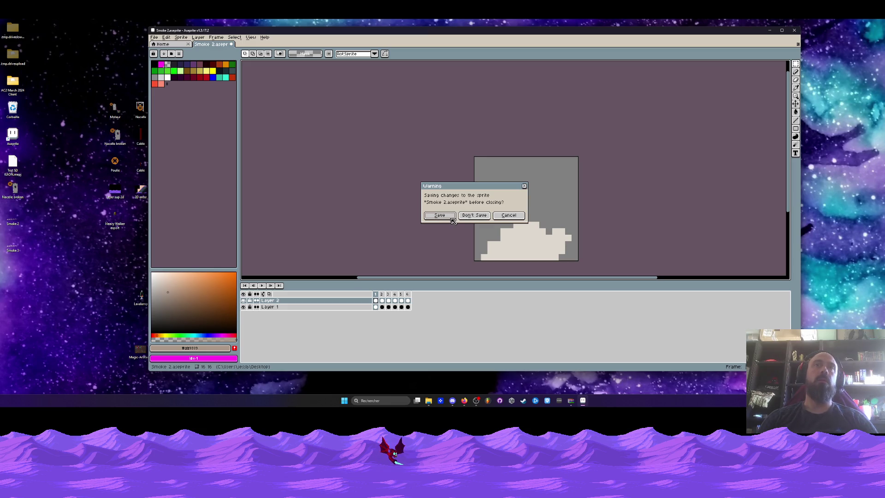
click(445, 220)
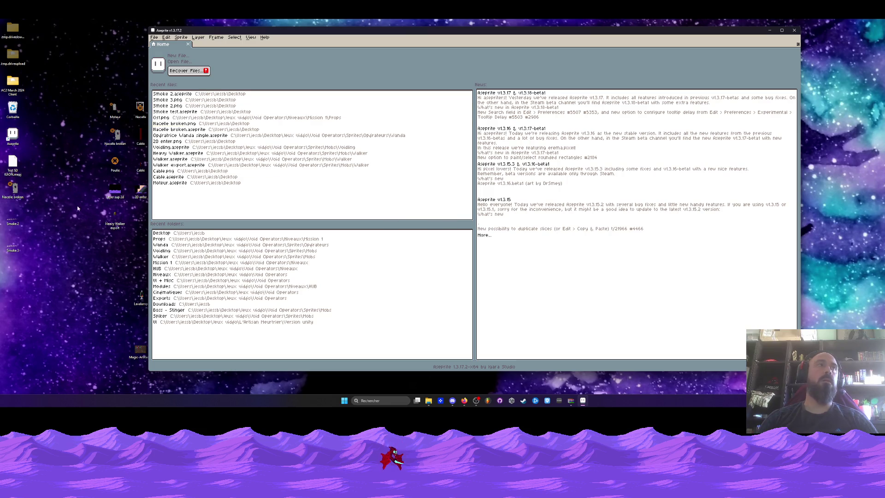
click(9, 248)
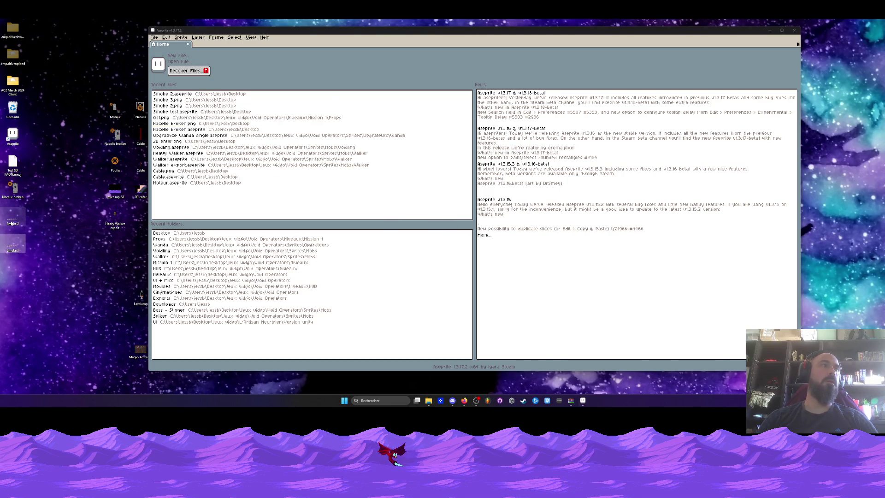
Quit Aseprite and preview the Smoke 2 sprite strip in Windows Photos.
click(793, 30)
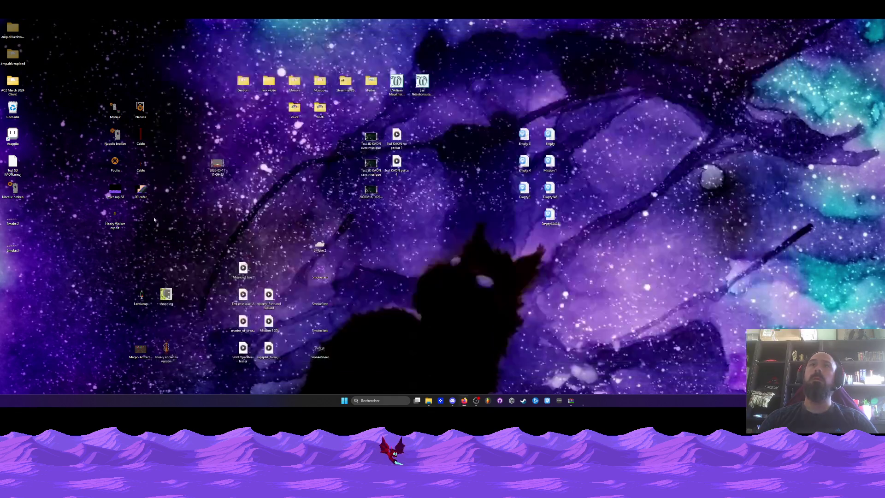
double_click(13, 218)
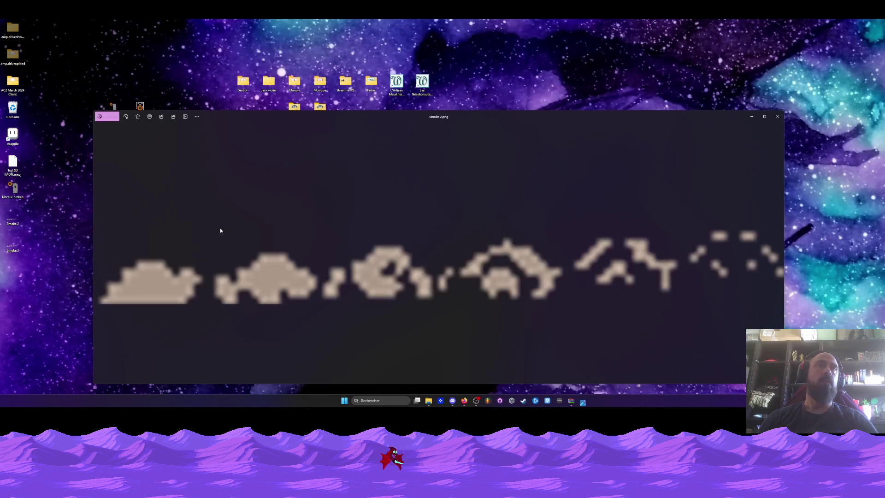
click(770, 117)
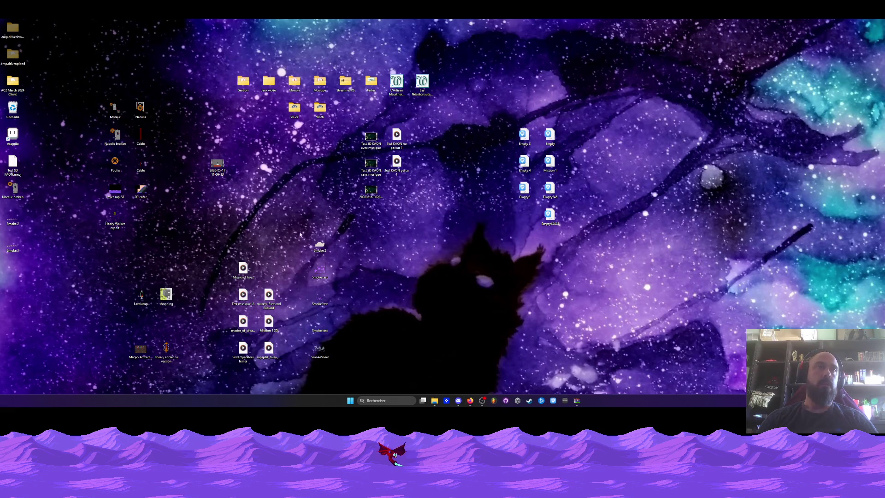
Delete the Smoke 2 and Smoke 3 files from the desktop and shift an icon beside Heavy Walker.
drag(30, 238, 7, 210)
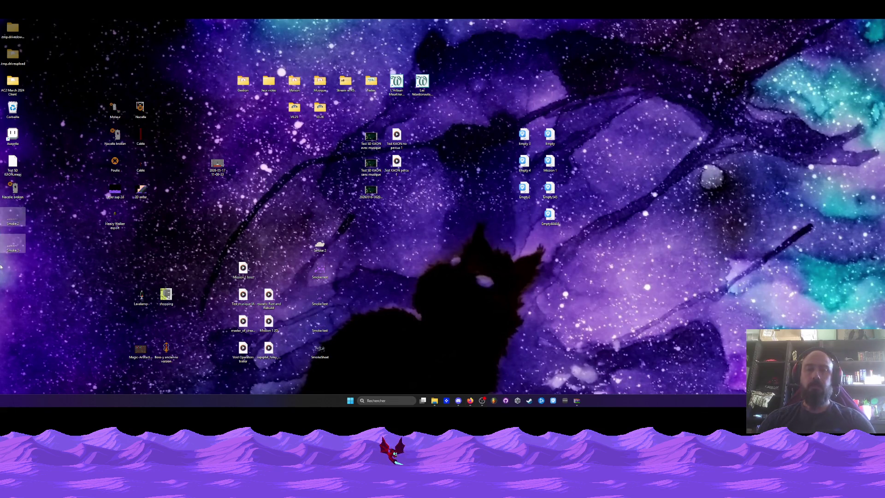
key(Delete)
click(485, 214)
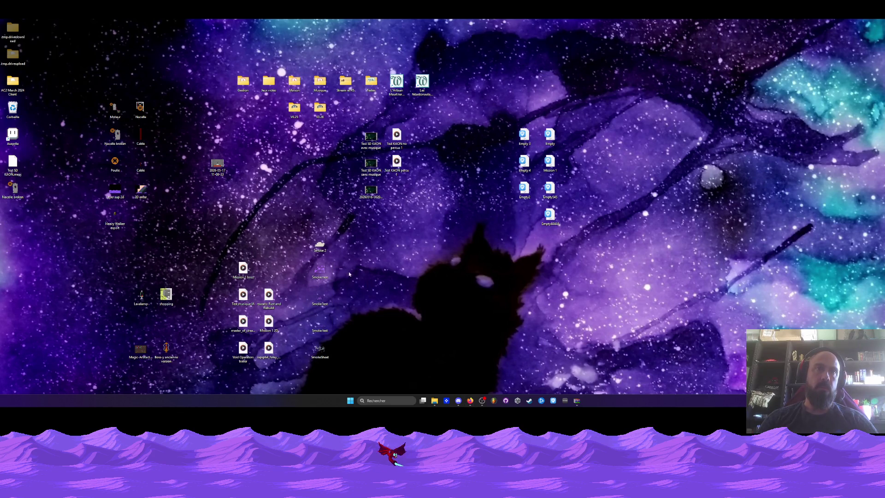
drag(320, 245, 146, 223)
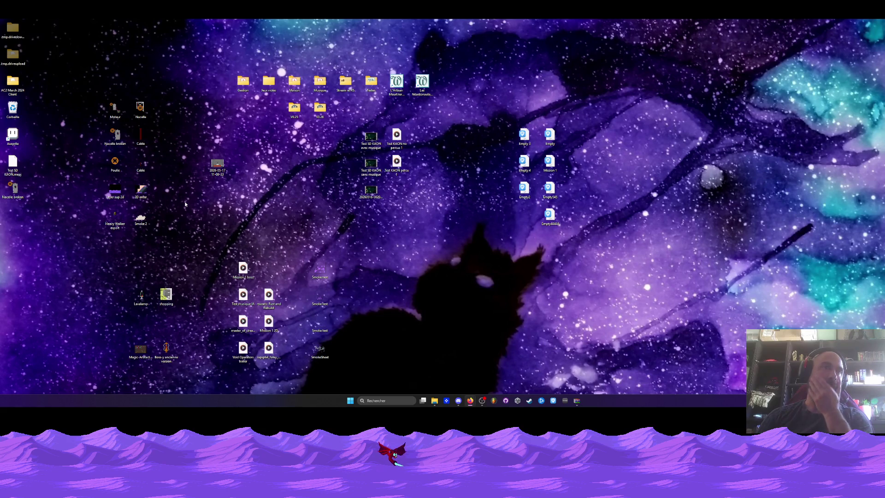
Move the Nacelle broken icon down below Heavy Walker.
drag(12, 188, 117, 251)
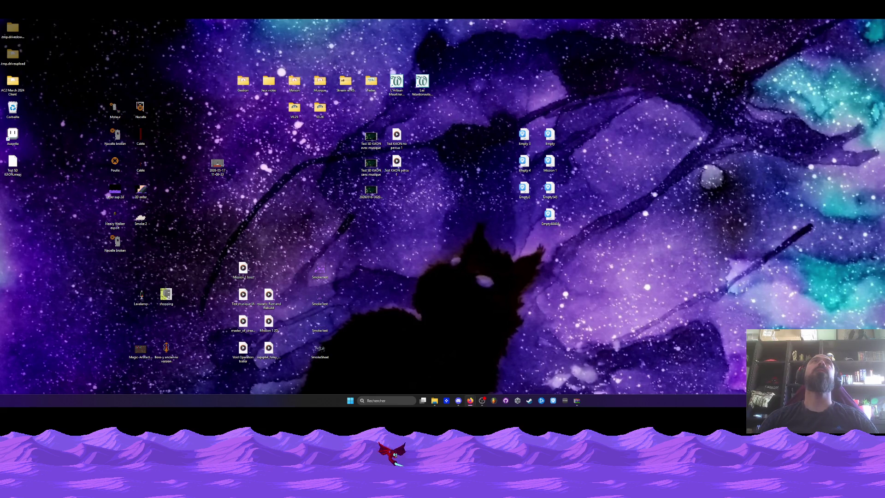
Browse Jeux vidéo > Void Operators > Niveaux > HUB and open HUB.aseprite in Aseprite.
double_click(268, 82)
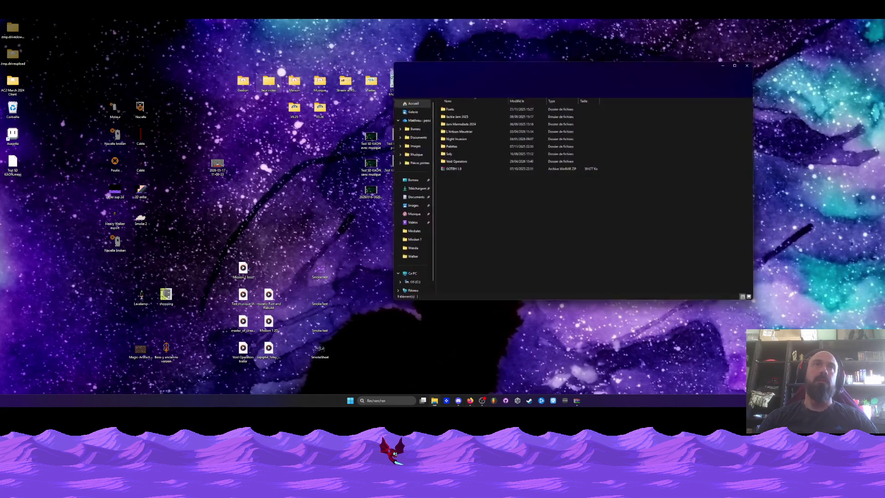
double_click(454, 161)
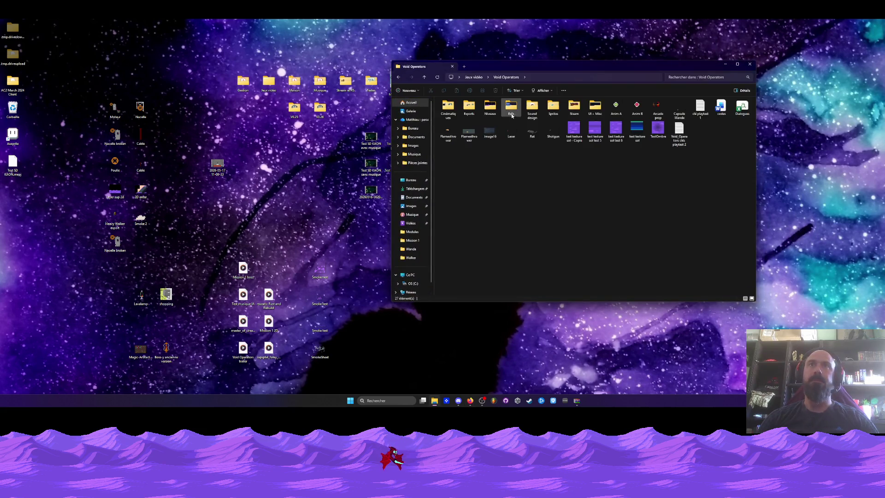
drag(524, 66, 452, 71)
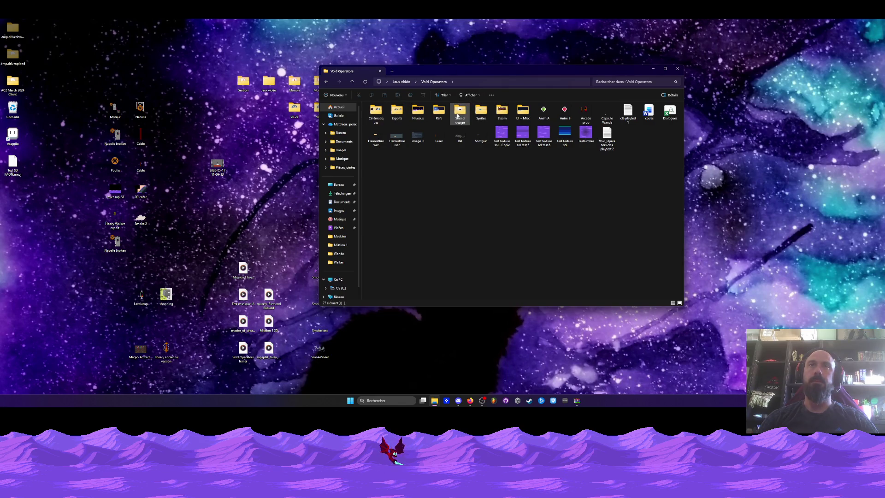
double_click(419, 113)
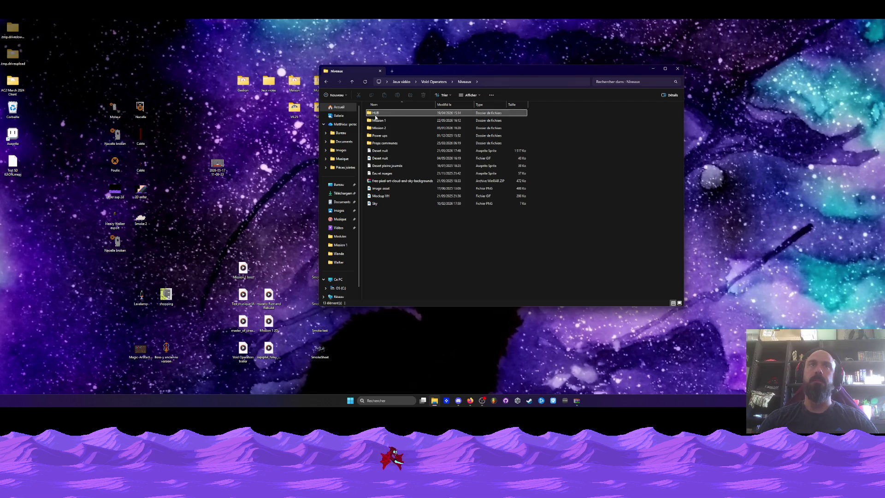
double_click(378, 116)
double_click(376, 135)
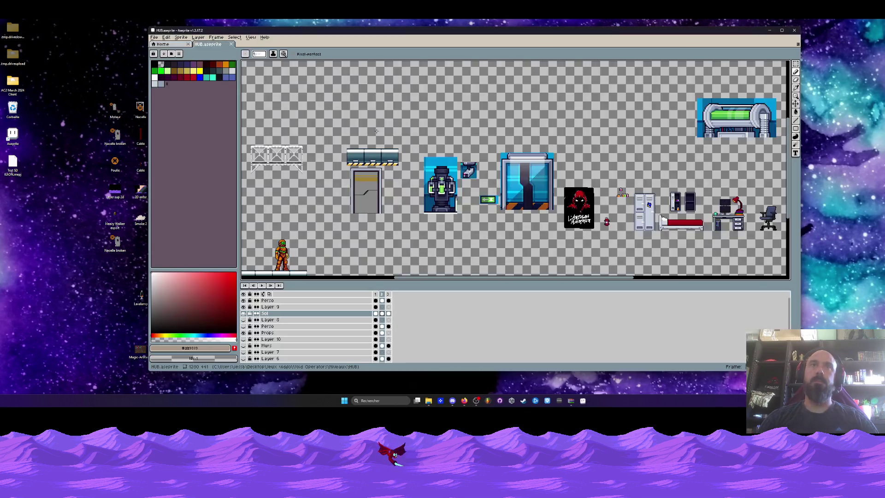
Maximize Aseprite, go to frame 1 and make the Murs wall layer visible.
click(781, 30)
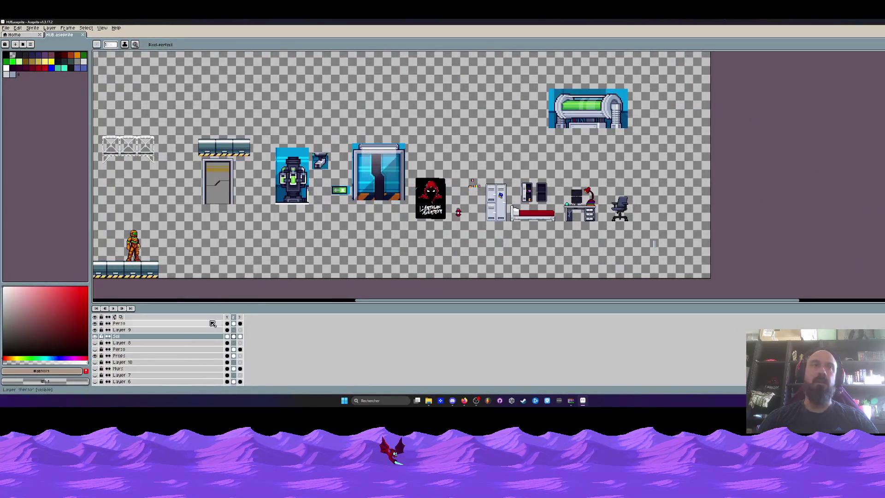
click(226, 317)
scroll(382, 189, down, 2)
scroll(239, 222, up, 3)
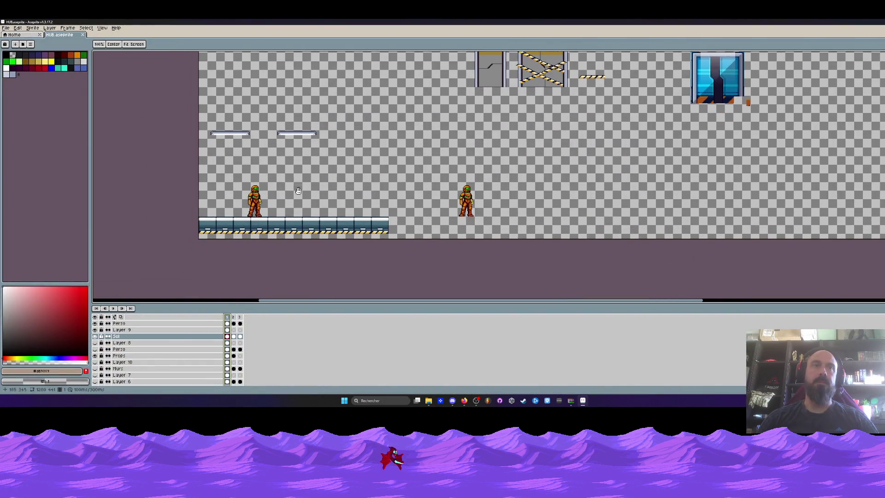
scroll(146, 362, down, 1)
click(95, 356)
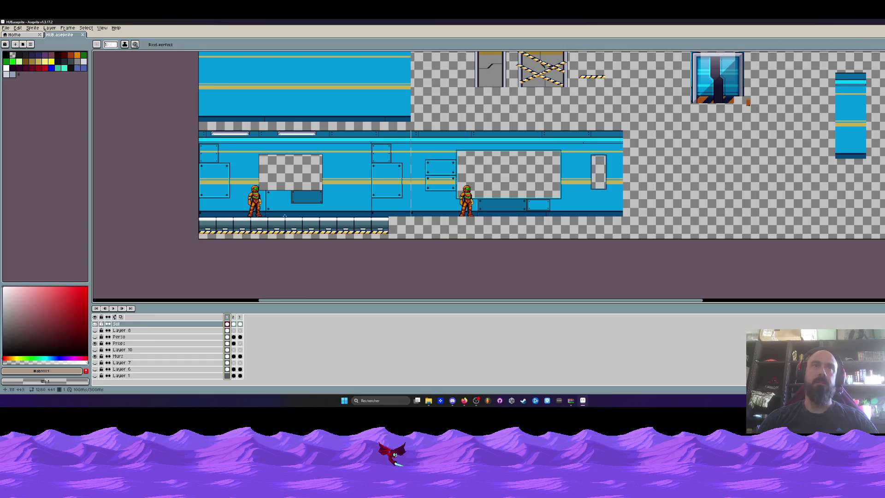
scroll(329, 168, down, 1)
scroll(315, 157, up, 4)
scroll(306, 155, down, 2)
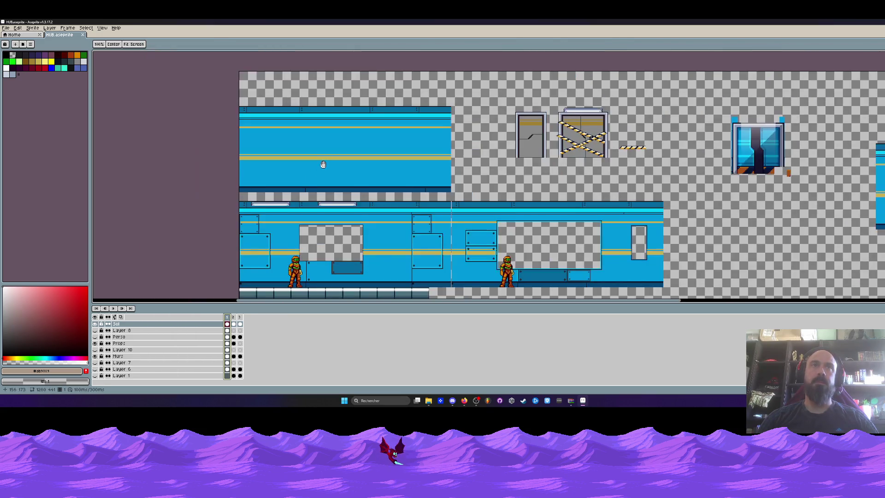
On the Murs layer, move the upper wall block up and right, nudged up one pixel.
key(m)
drag(212, 93, 473, 205)
click(118, 356)
drag(340, 169, 348, 141)
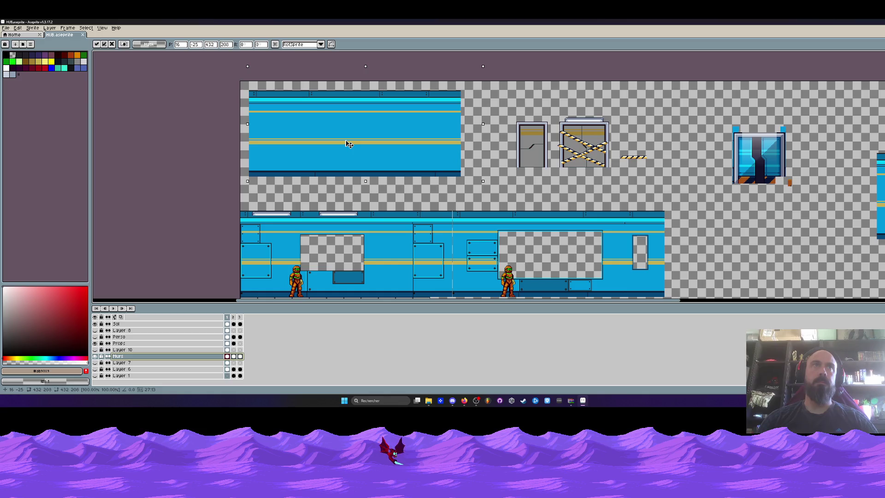
scroll(244, 82, up, 3)
key(Up)
scroll(244, 81, down, 4)
scroll(373, 146, up, 1)
key(Return)
Reselect the upper wall block, shift it right and one pixel down, then commit.
scroll(358, 144, down, 3)
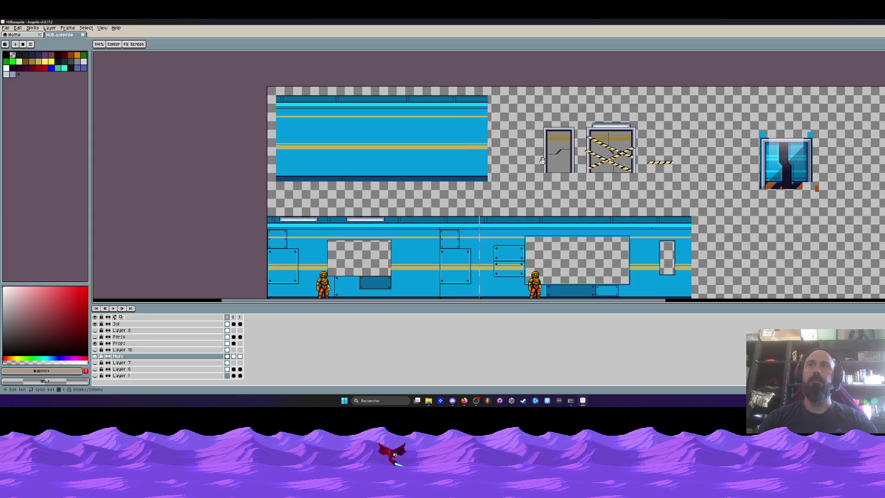
scroll(538, 151, down, 1)
scroll(538, 151, up, 1)
scroll(516, 147, up, 1)
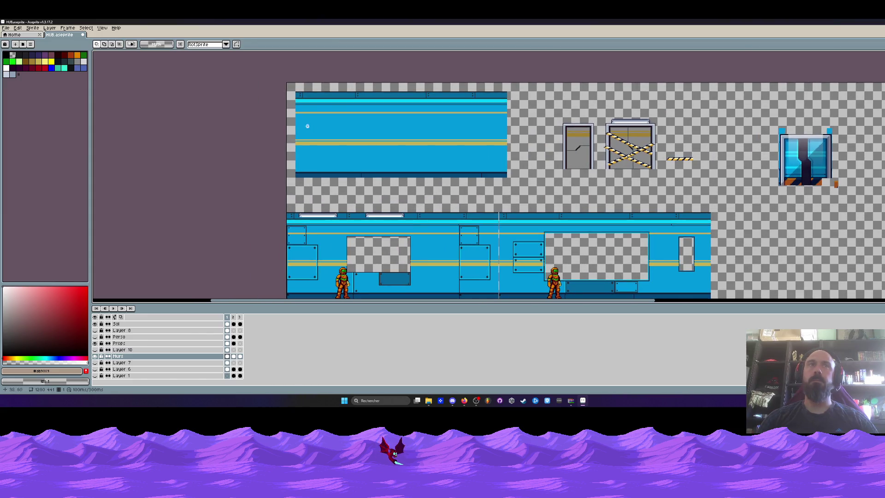
mouse_move(290, 88)
mouse_down()
mouse_move(514, 182)
mouse_move(509, 162)
mouse_up()
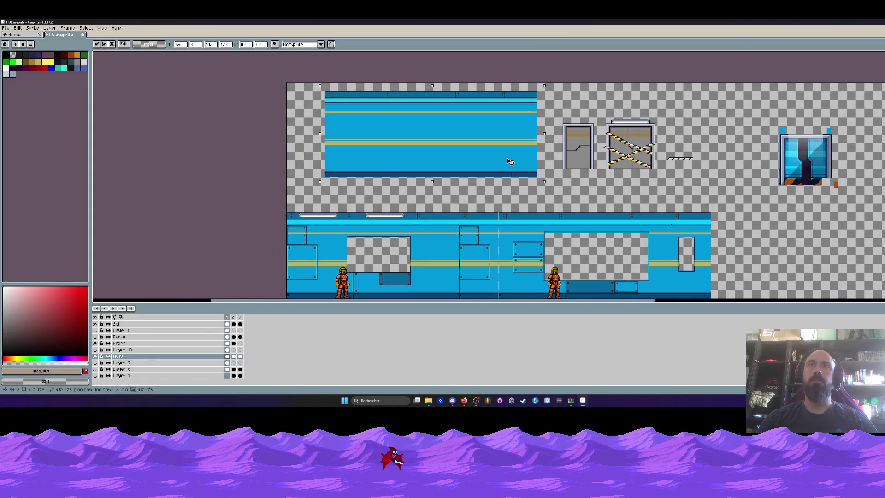
key(Down)
scroll(510, 162, up, 2)
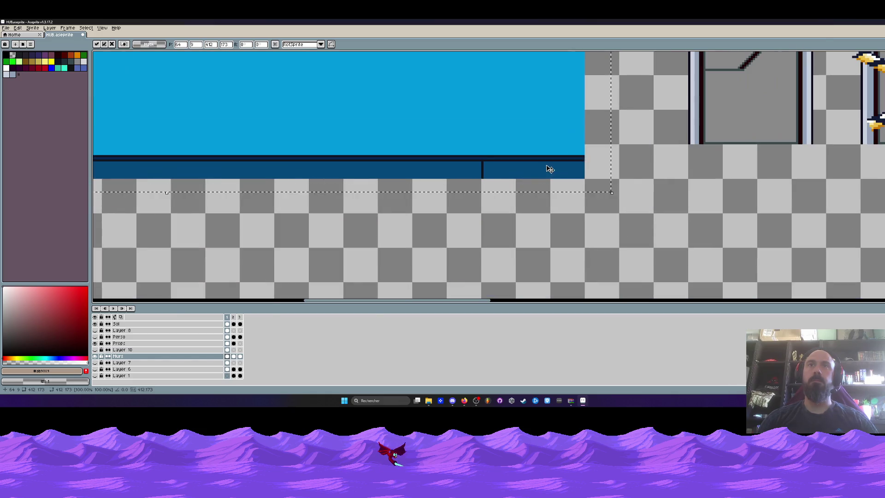
key(Return)
scroll(541, 162, down, 1)
scroll(542, 162, down, 1)
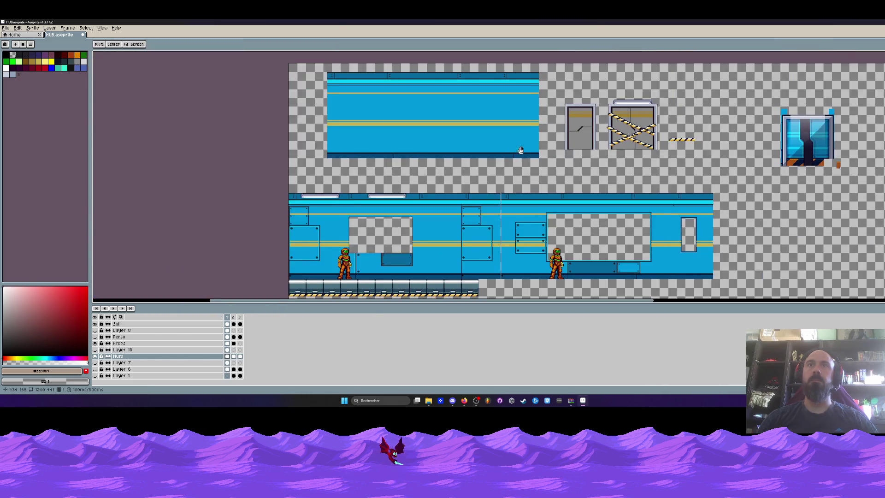
drag(618, 137, 556, 185)
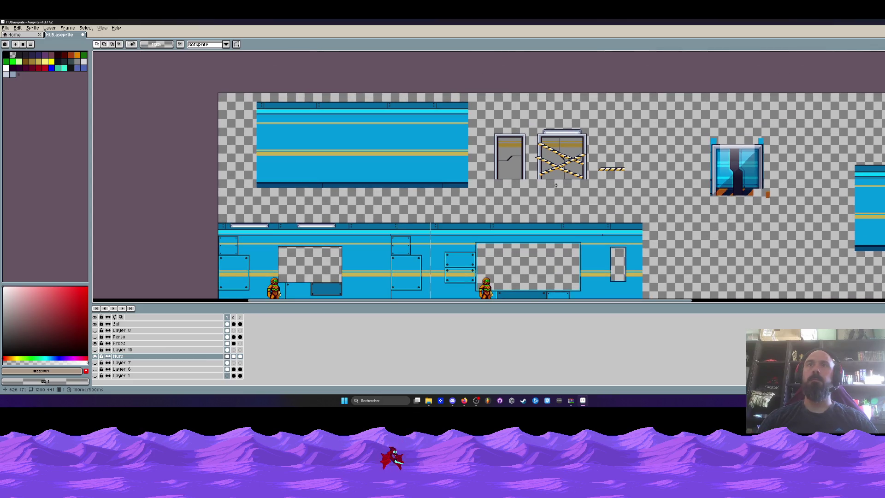
scroll(555, 185, down, 1)
scroll(453, 233, up, 1)
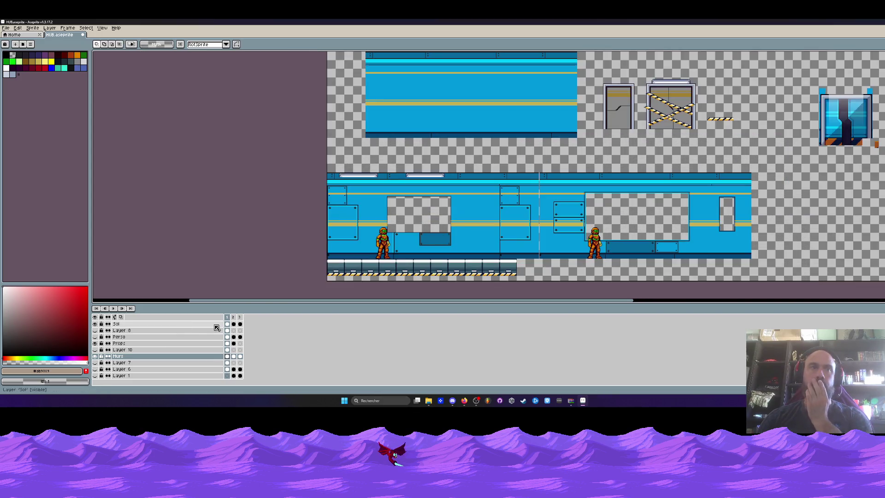
click(233, 317)
Select the area around the door and make Props the active layer.
mouse_move(688, 158)
mouse_down()
mouse_move(421, 157)
mouse_move(559, 157)
mouse_up()
scroll(445, 163, up, 2)
mouse_move(308, 159)
mouse_down()
mouse_move(403, 256)
mouse_move(468, 240)
mouse_up()
click(95, 343)
click(95, 343)
click(122, 343)
Zoom out and turn on all hidden layers to show the space background.
key(m)
scroll(404, 197, down, 2)
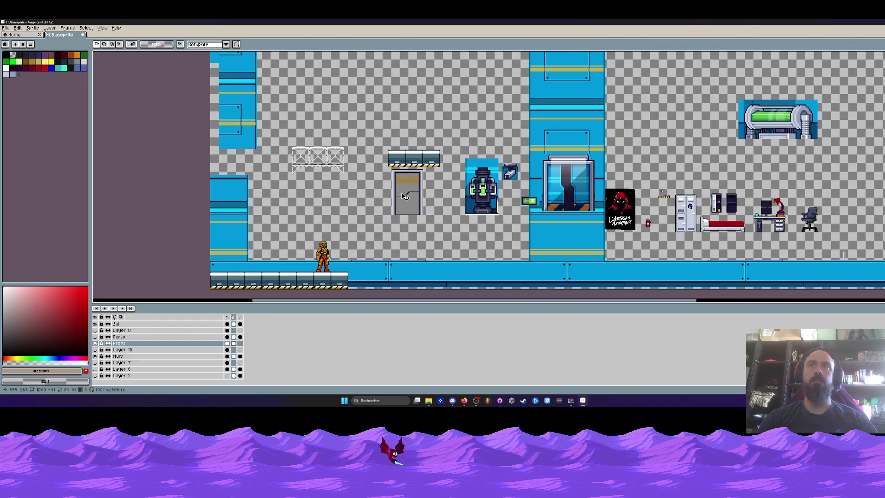
drag(405, 196, 414, 231)
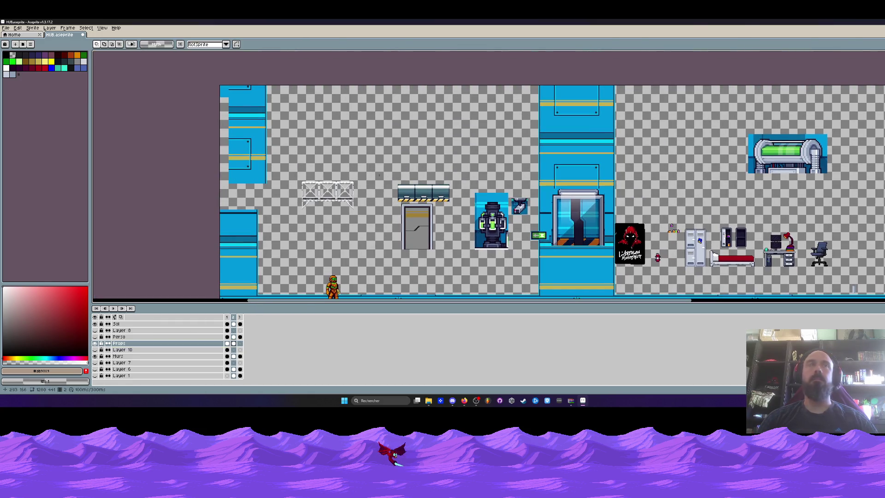
click(95, 317)
drag(395, 170, 389, 138)
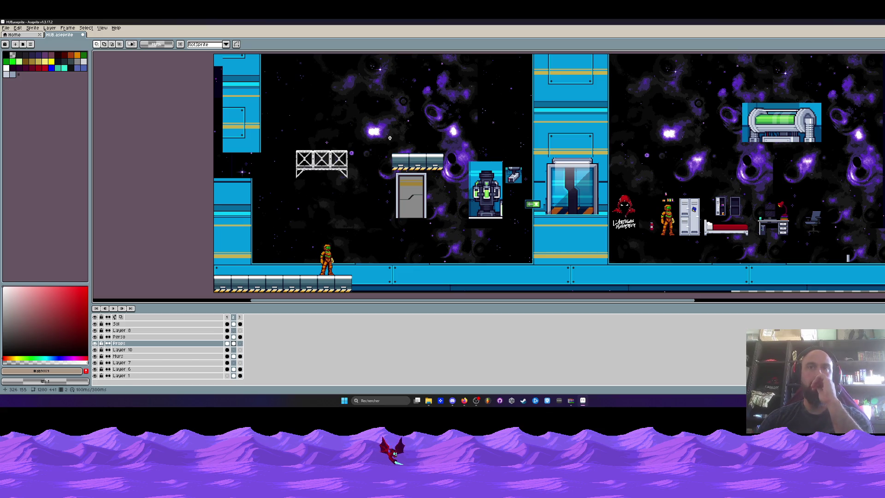
Inspect the composed HUB level by zooming in and out, then minimize Aseprite.
scroll(389, 138, down, 2)
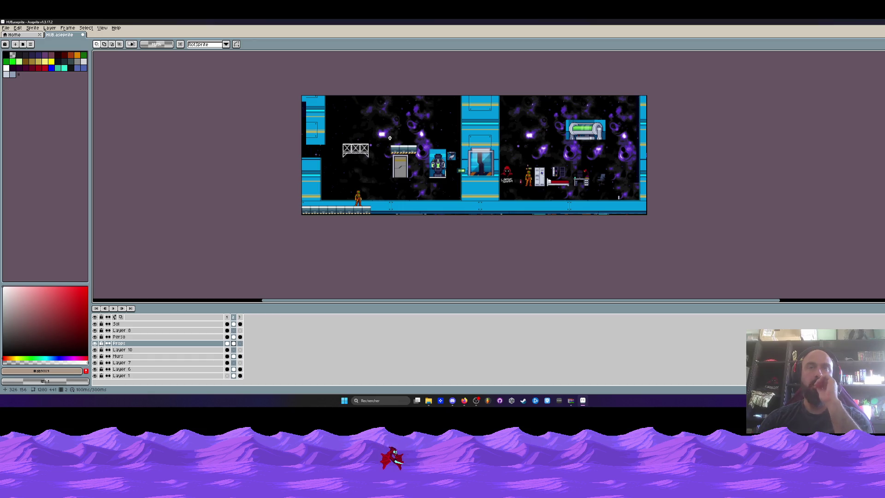
scroll(389, 138, up, 2)
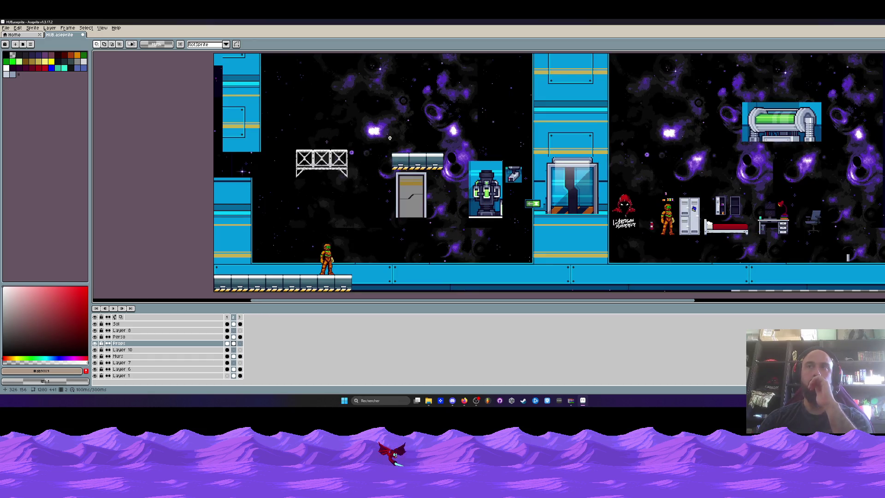
scroll(390, 138, down, 2)
scroll(389, 138, up, 3)
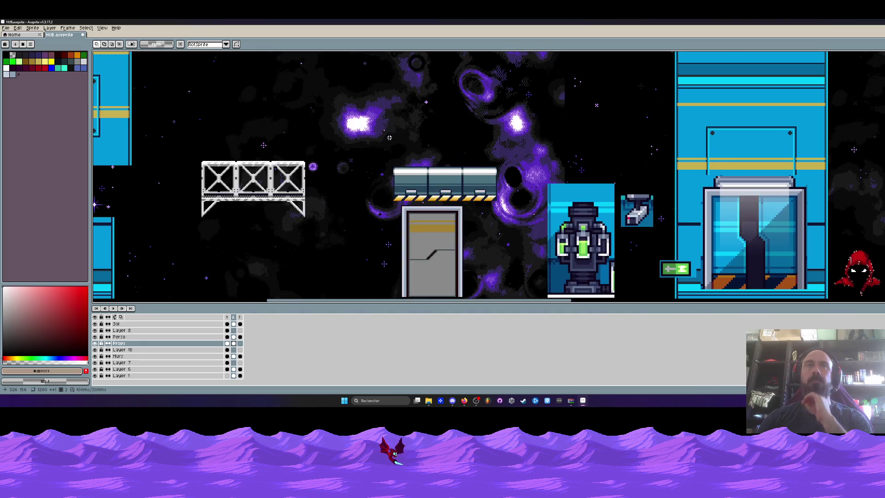
scroll(389, 137, down, 2)
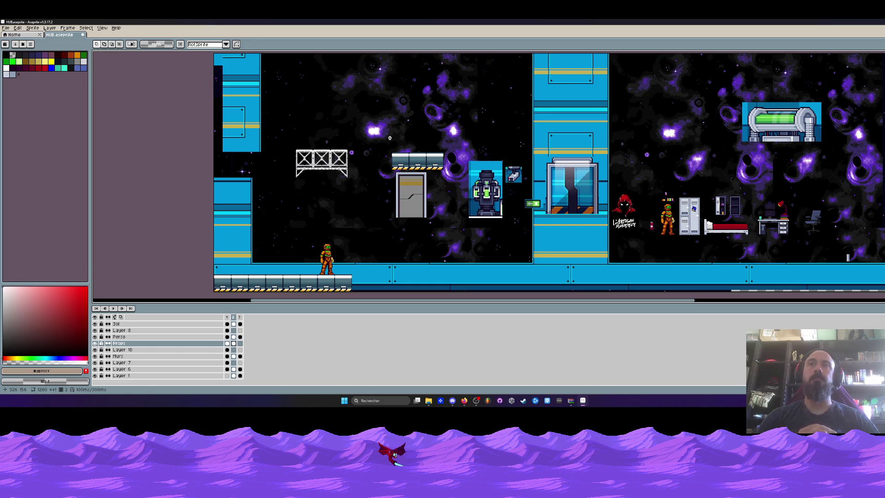
click(464, 400)
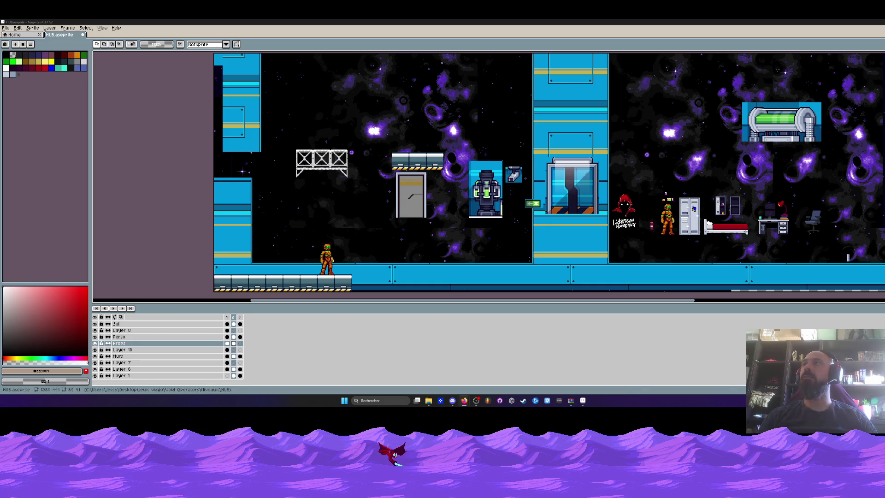
click(582, 400)
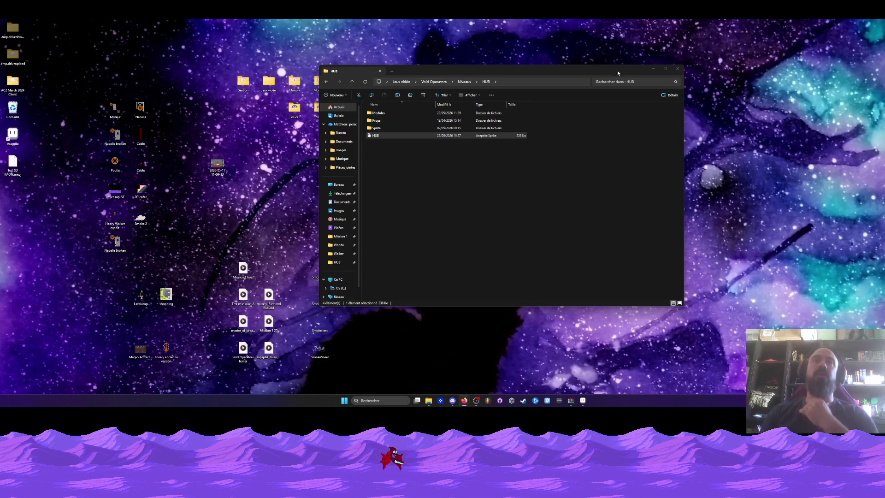
Close the HUB folder and open Heavy Walker from Void Operators > Sprites > Mobs > Walker.
click(677, 69)
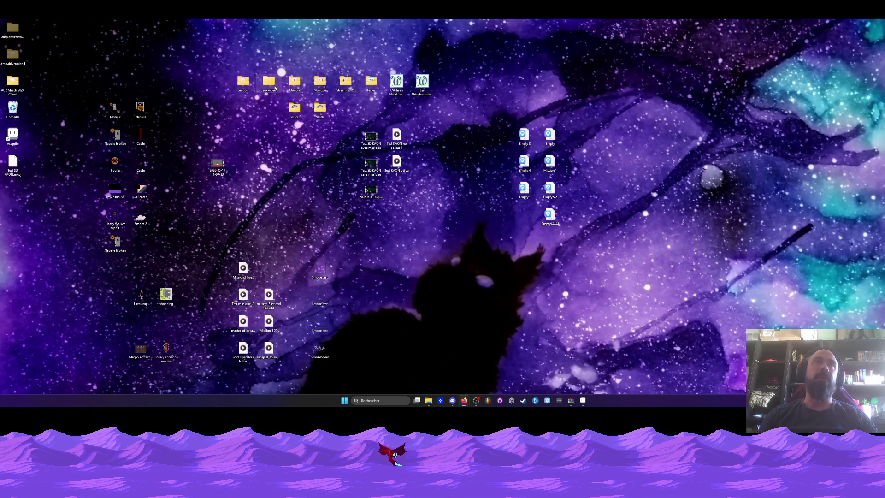
double_click(275, 86)
double_click(401, 171)
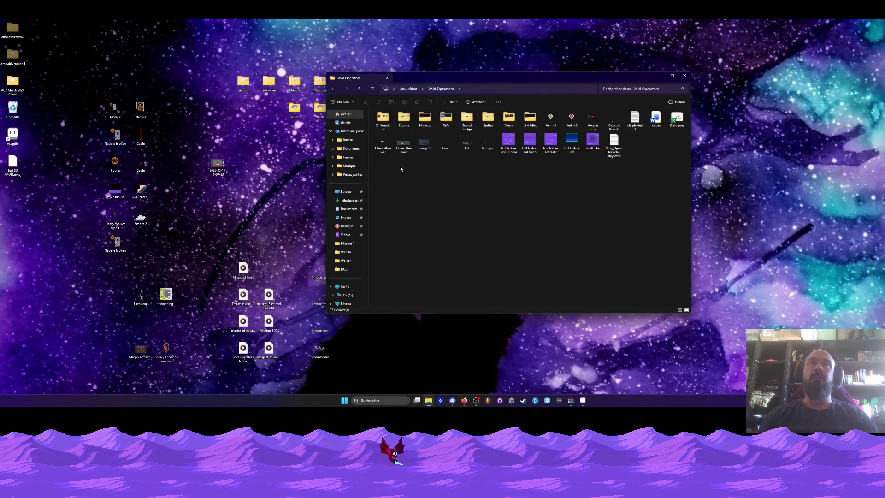
click(488, 121)
double_click(488, 120)
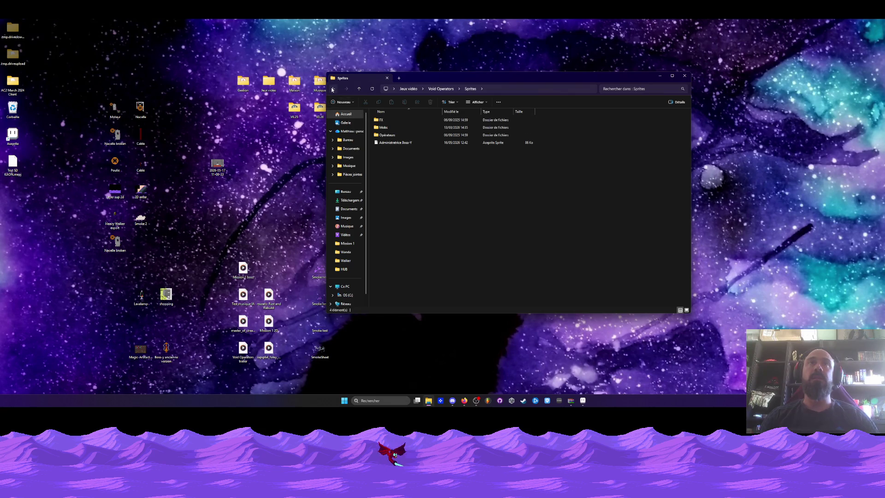
double_click(388, 126)
double_click(388, 188)
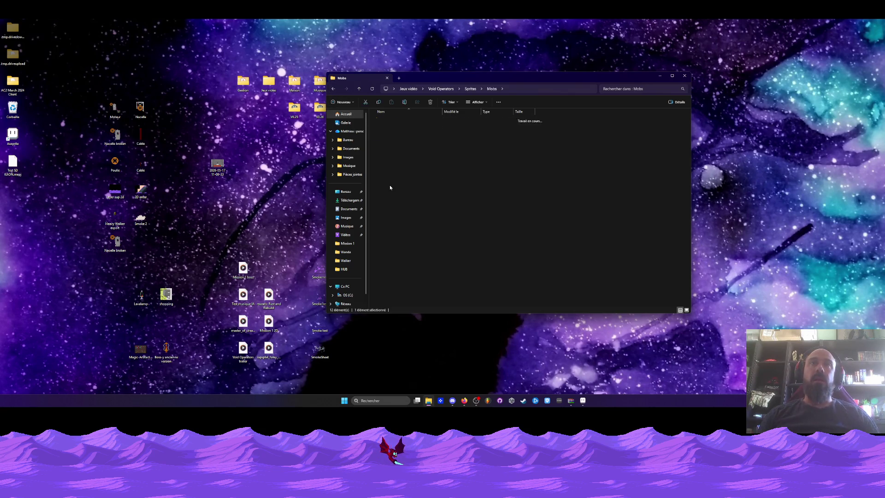
double_click(388, 120)
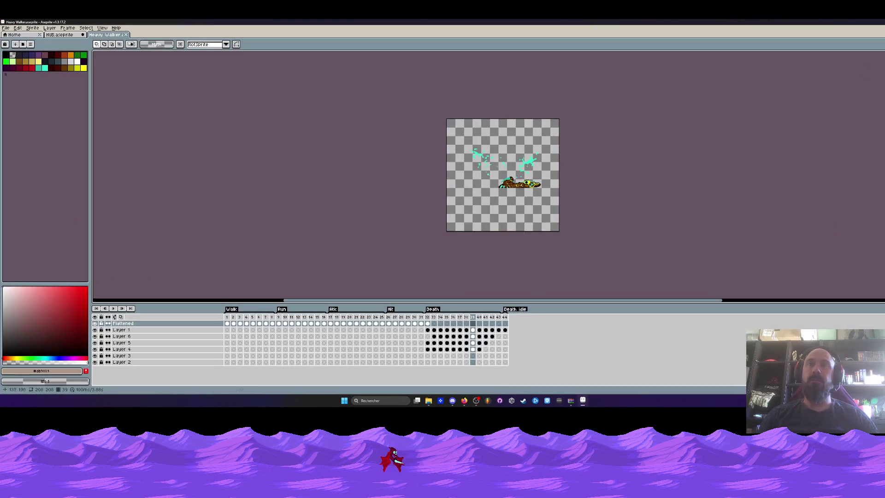
Select frames 32–35 of Heavy Walker's death animation and return to the HUB tab.
scroll(503, 180, up, 2)
mouse_move(427, 317)
mouse_down()
mouse_move(500, 324)
mouse_move(380, 325)
mouse_move(477, 328)
mouse_up()
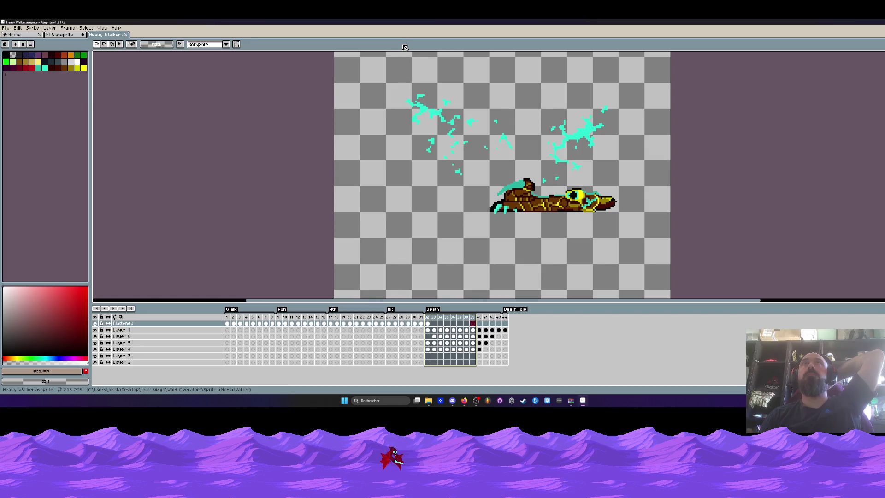
click(55, 36)
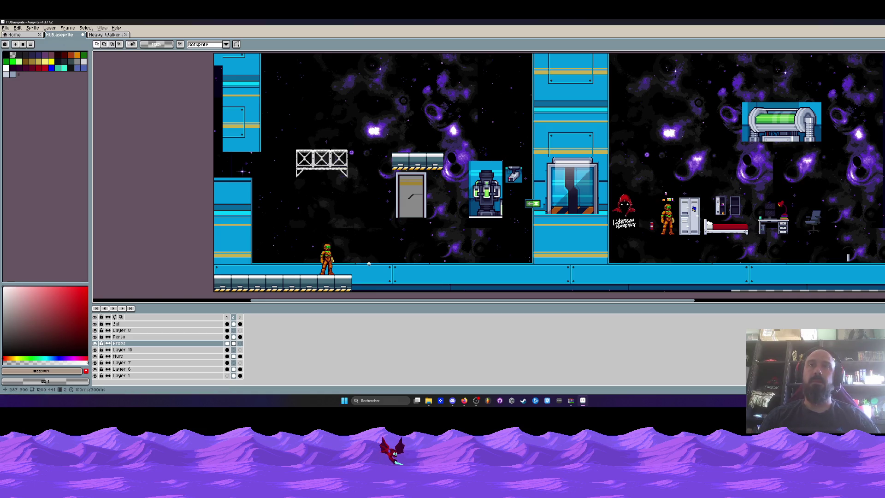
In HUB.aseprite, step to frame 1, check Heavy Walker, then view frame 2's space scene.
key(Left)
scroll(329, 208, down, 2)
scroll(336, 152, up, 2)
scroll(337, 154, down, 1)
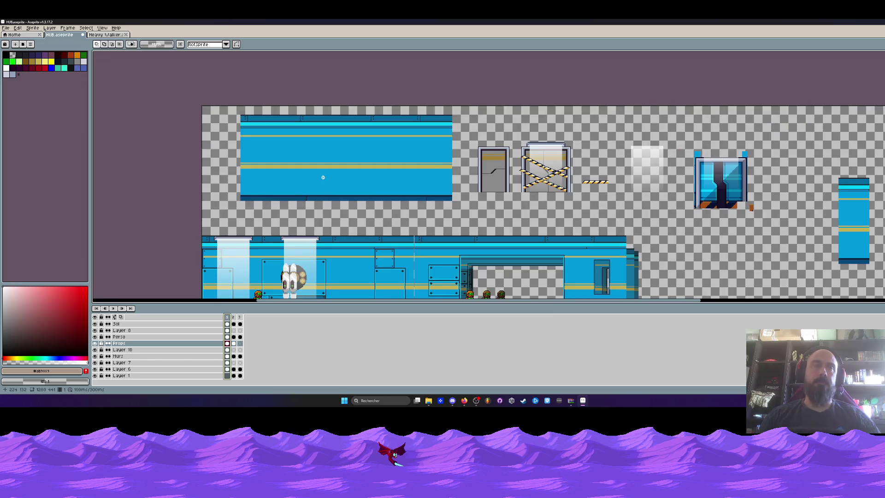
scroll(323, 177, up, 1)
click(106, 34)
click(62, 35)
click(233, 317)
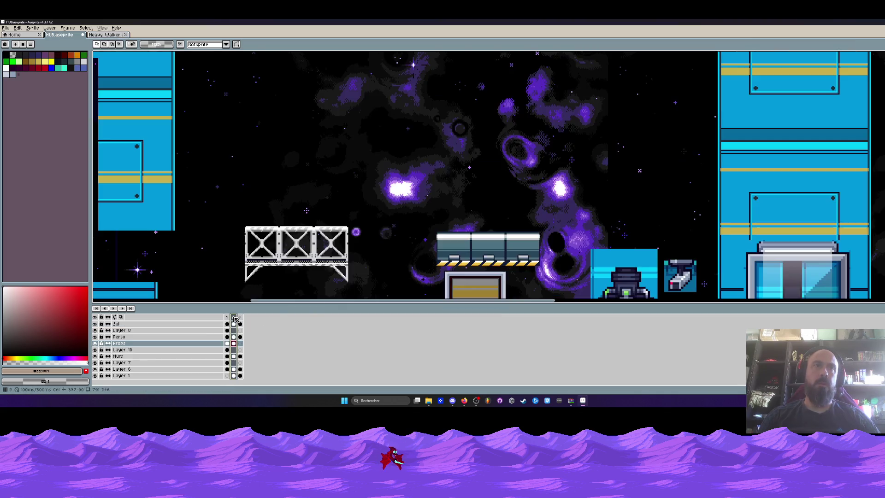
scroll(229, 295, down, 1)
Marquee an area on the Perso layer, then drop the selection.
click(119, 337)
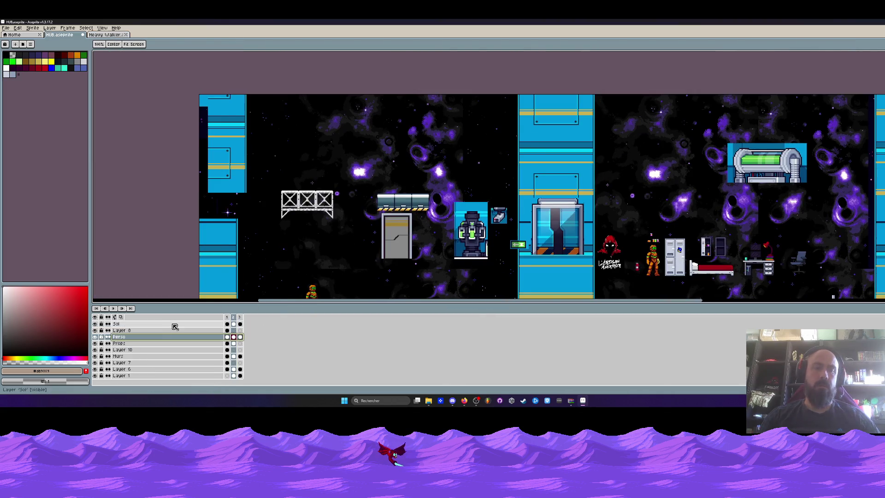
scroll(489, 159, down, 1)
mouse_move(488, 160)
mouse_down()
mouse_move(454, 135)
mouse_move(742, 225)
mouse_up()
scroll(438, 159, up, 1)
scroll(597, 172, up, 1)
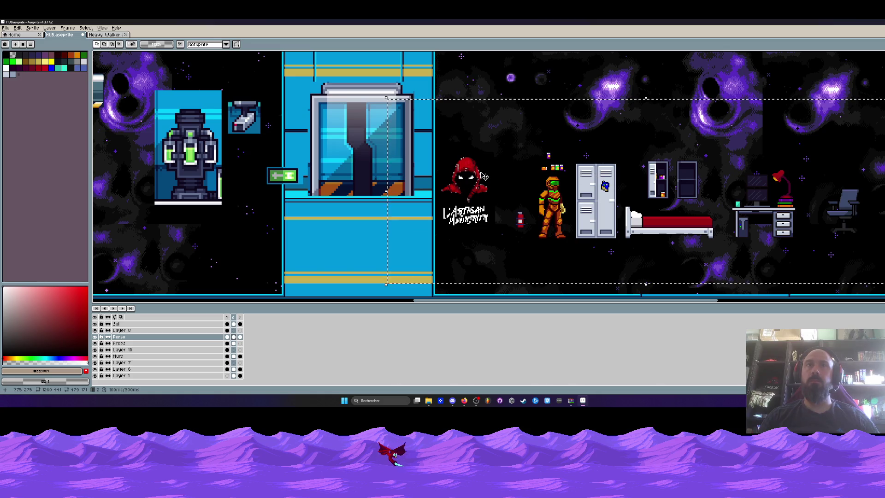
key(ctrl+d)
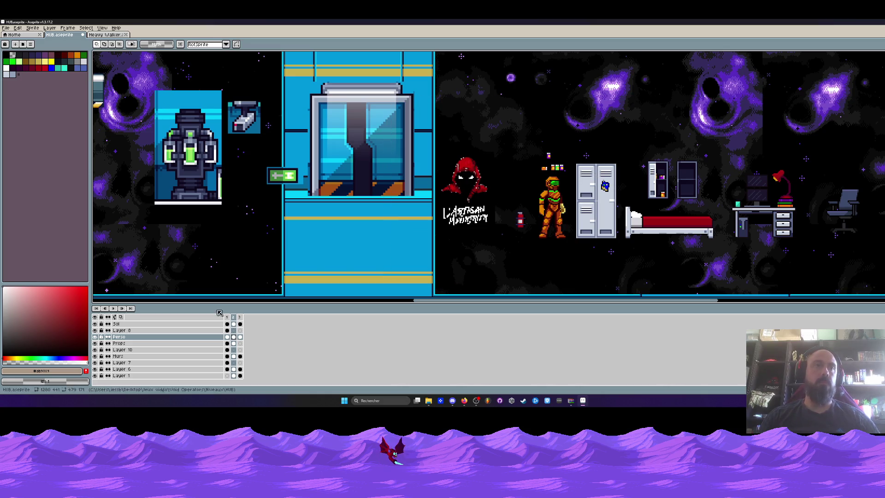
On the Props layer in frame 2, move the bedroom props up and to the left.
click(227, 337)
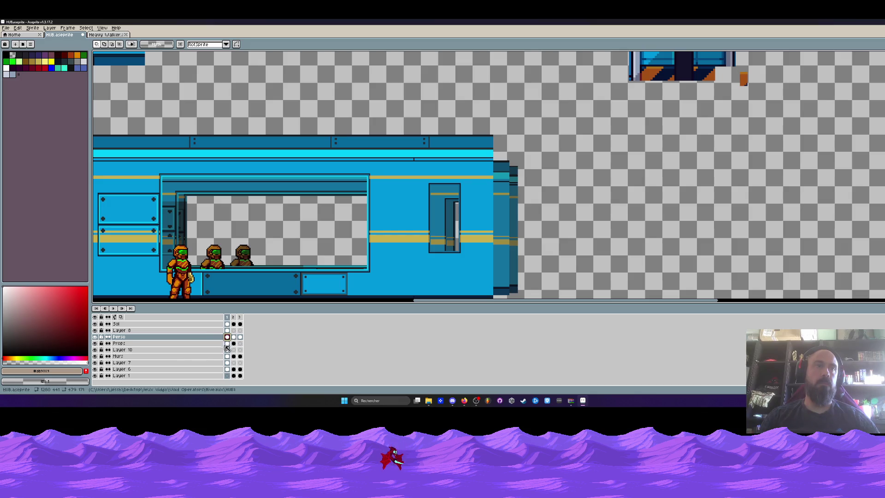
click(228, 343)
click(233, 343)
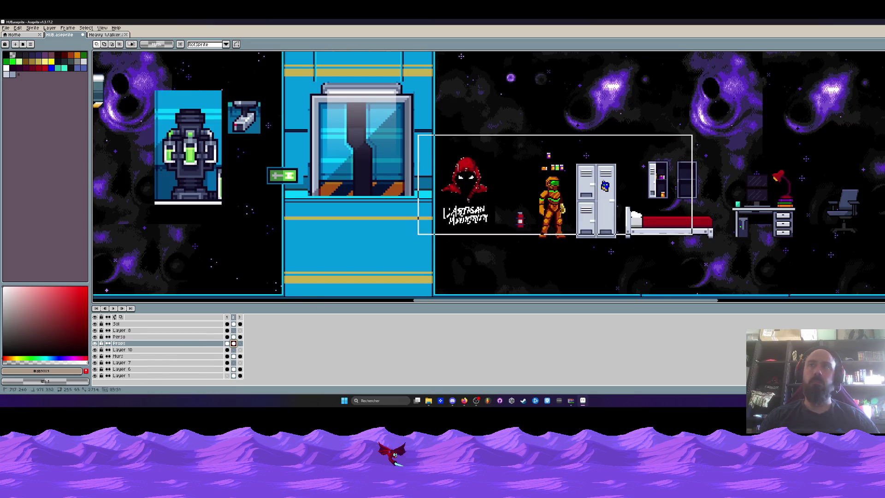
drag(884, 267, 884, 267)
drag(711, 234, 685, 193)
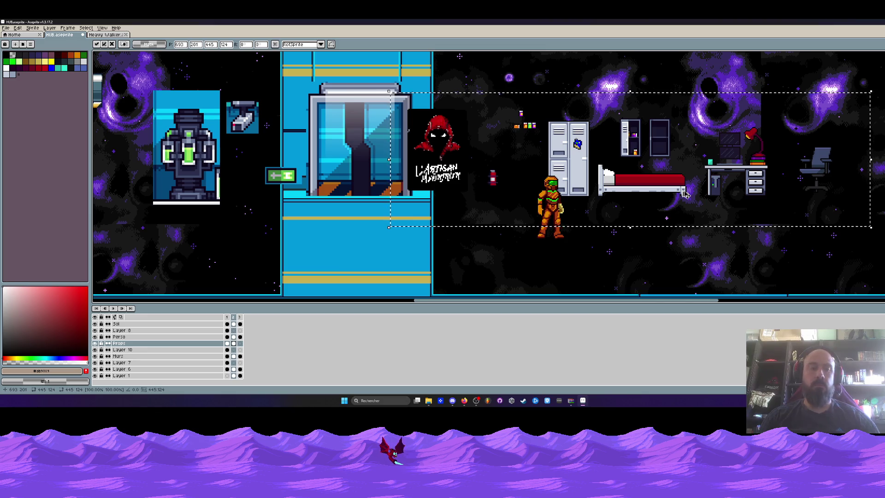
key(ctrl+d)
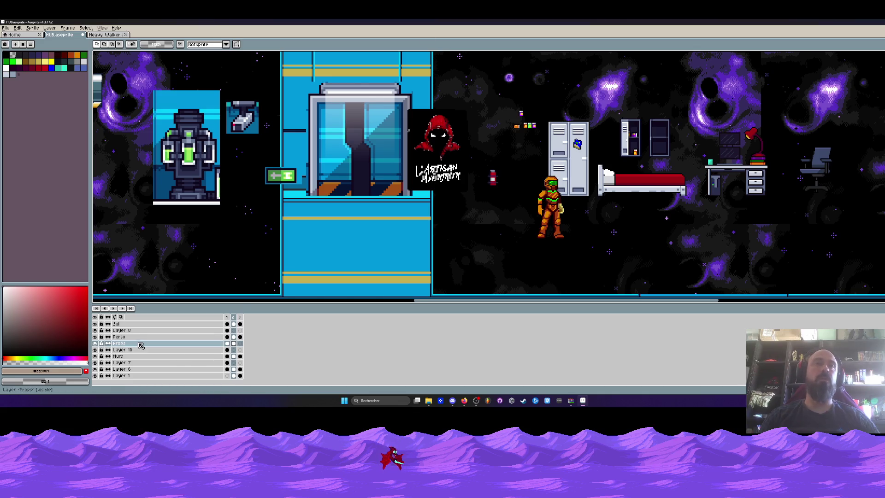
click(227, 343)
Paste the bedroom props into frame 1 and shift them left onto the scene.
scroll(381, 182, down, 3)
scroll(381, 182, up, 2)
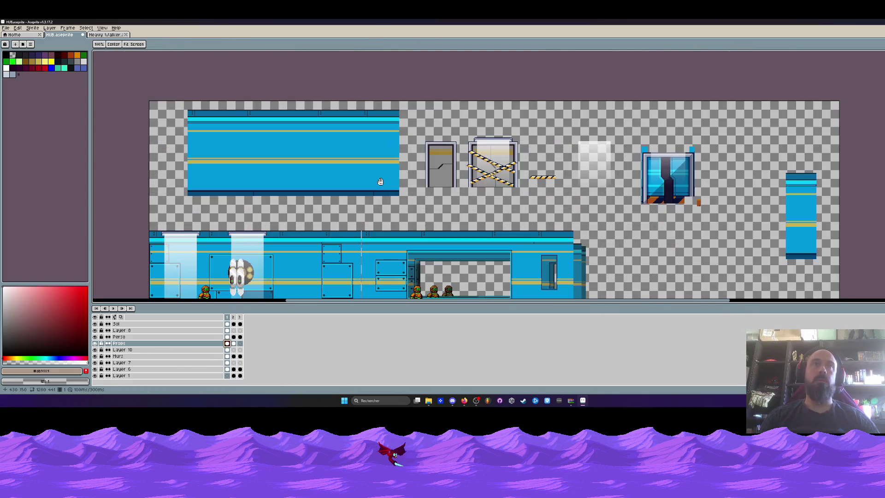
key(ctrl+v)
drag(599, 217, 624, 231)
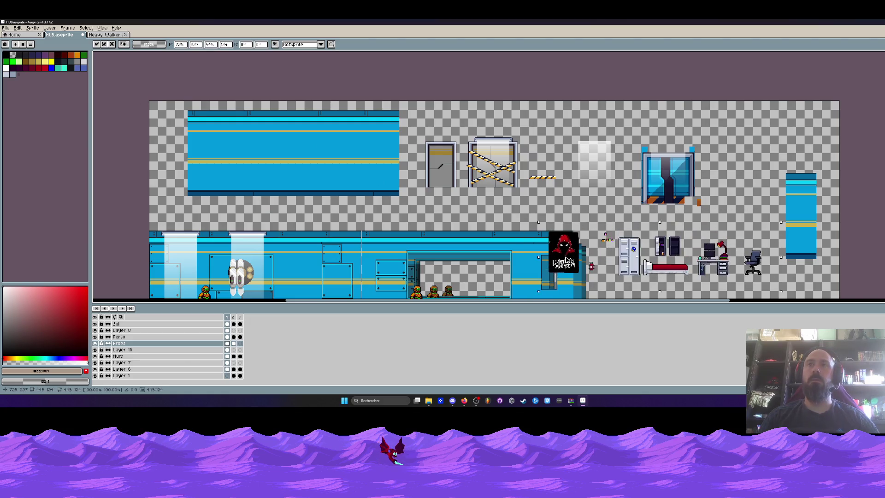
drag(551, 202, 453, 202)
Place the poster and fire extinguisher on the upper floor's wall.
mouse_move(424, 170)
mouse_down()
mouse_move(474, 231)
mouse_move(238, 122)
mouse_up()
key(Return)
mouse_move(483, 174)
mouse_down()
mouse_move(512, 231)
mouse_move(280, 175)
mouse_move(318, 205)
mouse_move(211, 141)
mouse_up()
scroll(505, 211, up, 1)
key(space)
Move the lockers onto the upper wall beside the poster.
mouse_move(621, 219)
mouse_down()
mouse_move(568, 154)
mouse_move(628, 287)
mouse_up()
drag(581, 244, 214, 98)
mouse_move(214, 98)
mouse_down()
mouse_move(372, 186)
mouse_move(251, 196)
mouse_up()
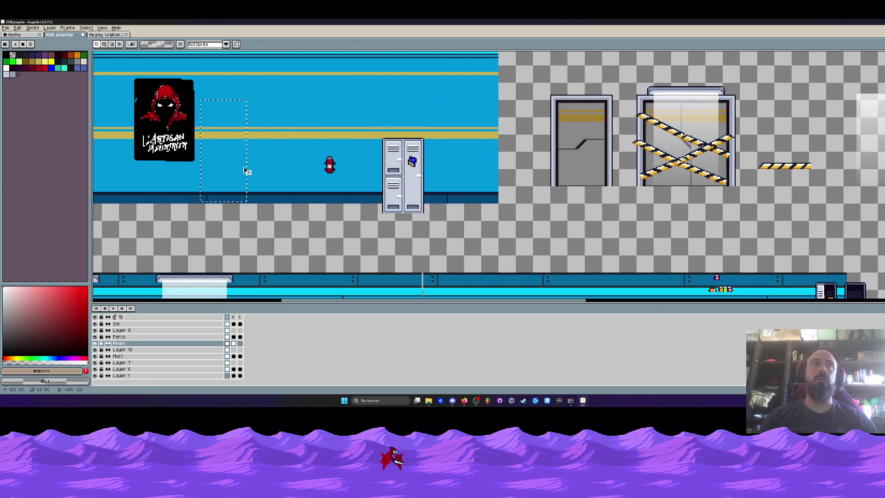
mouse_move(412, 189)
mouse_down()
mouse_move(254, 166)
mouse_move(266, 201)
mouse_up()
scroll(261, 177, down, 3)
scroll(267, 174, down, 1)
scroll(267, 175, up, 4)
scroll(267, 194, down, 1)
key(Return)
Move the desk, lamp and chair up into the upper room.
scroll(578, 223, down, 3)
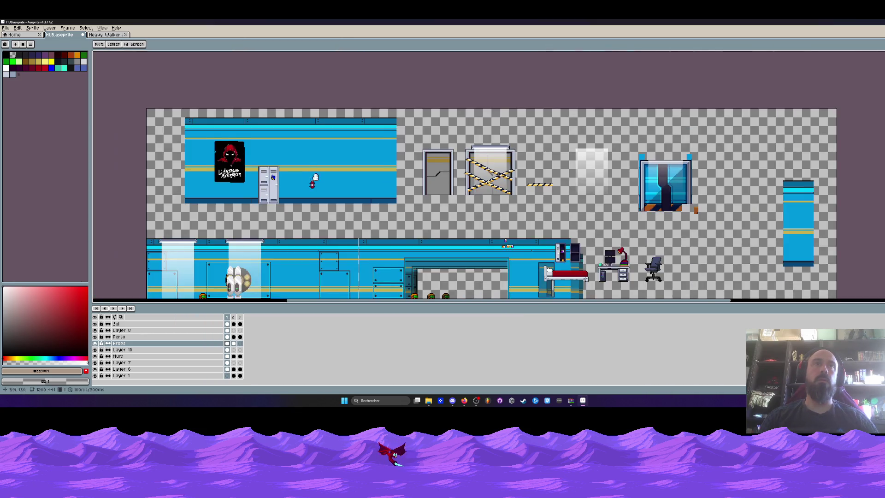
drag(569, 221, 652, 273)
drag(632, 260, 358, 183)
Nudge the desk group left, then move the selected bed and shelves down-left.
key(Left)
key(Left)
key(Left)
scroll(359, 182, up, 3)
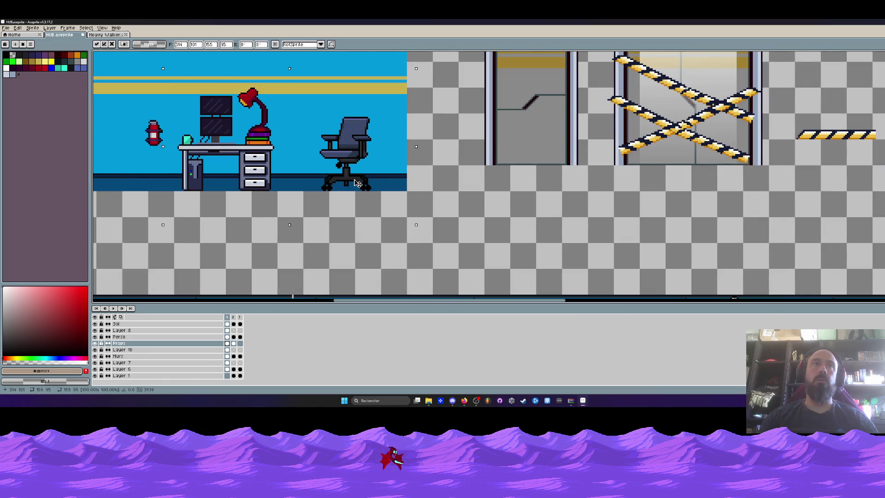
scroll(358, 183, down, 3)
scroll(585, 235, up, 2)
mouse_move(444, 182)
mouse_down()
mouse_move(572, 263)
mouse_move(288, 203)
mouse_move(209, 197)
mouse_up()
scroll(573, 263, down, 3)
scroll(211, 189, up, 2)
scroll(230, 199, down, 1)
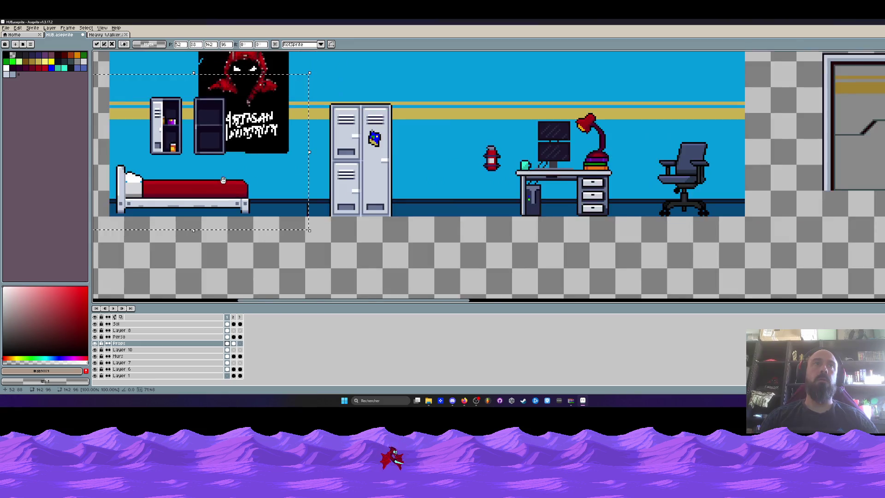
scroll(297, 221, left, 2)
drag(297, 222, 289, 253)
key(Return)
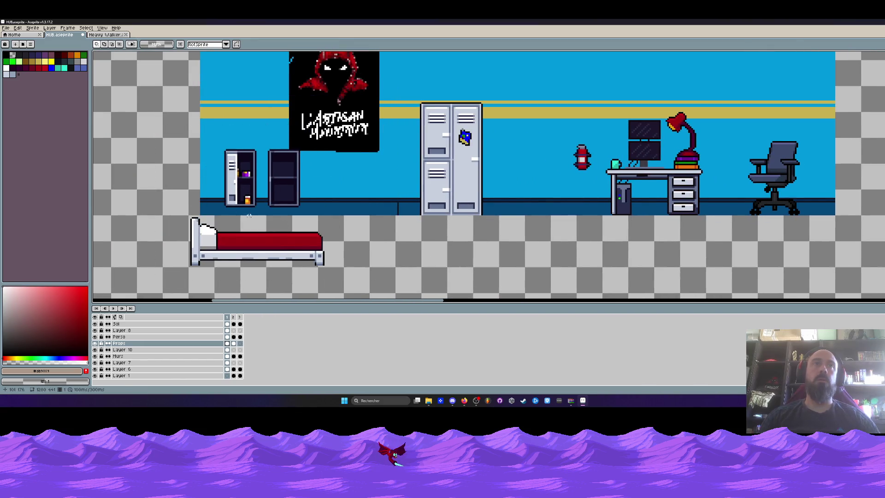
Cut and paste the bed and shelves beside the room, lifting the shelves onto the wall.
key(ctrl+x)
scroll(327, 197, down, 3)
key(ctrl+v)
drag(408, 214, 283, 209)
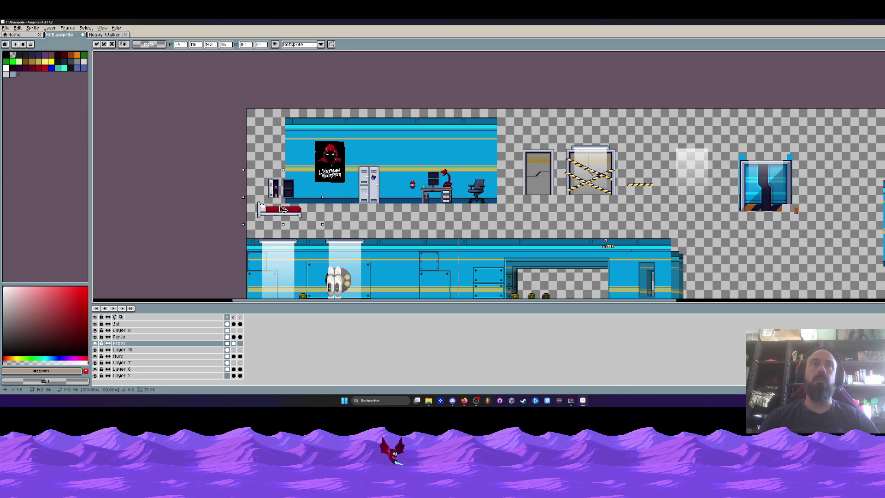
key(Return)
scroll(283, 209, up, 2)
mouse_move(275, 138)
mouse_down()
mouse_move(353, 191)
mouse_move(330, 149)
mouse_move(594, 106)
mouse_up()
key(Return)
Move the bed into the room beside the lockers and drop it.
drag(229, 186, 356, 241)
drag(321, 211, 412, 179)
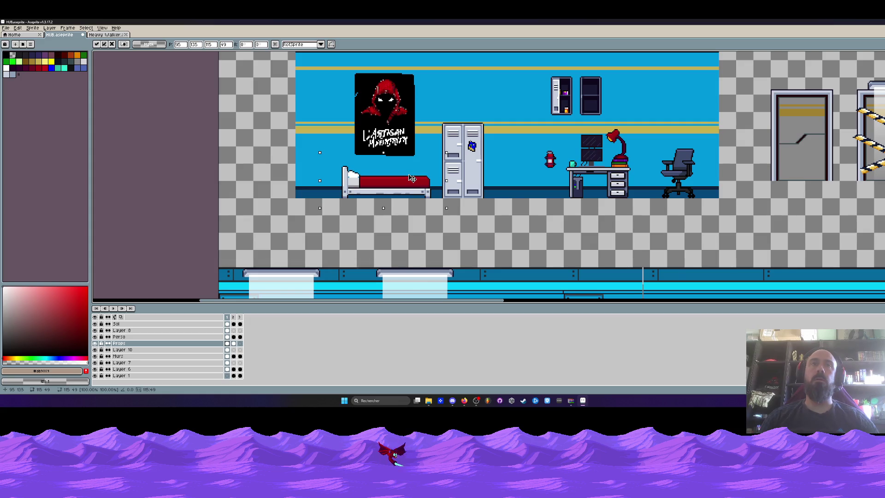
scroll(411, 177, down, 2)
scroll(381, 177, up, 3)
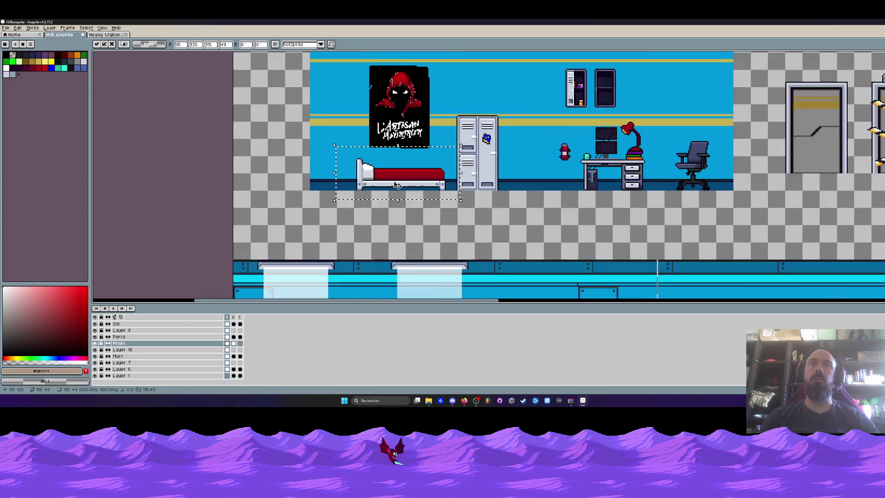
key(ctrl+d)
scroll(405, 167, up, 2)
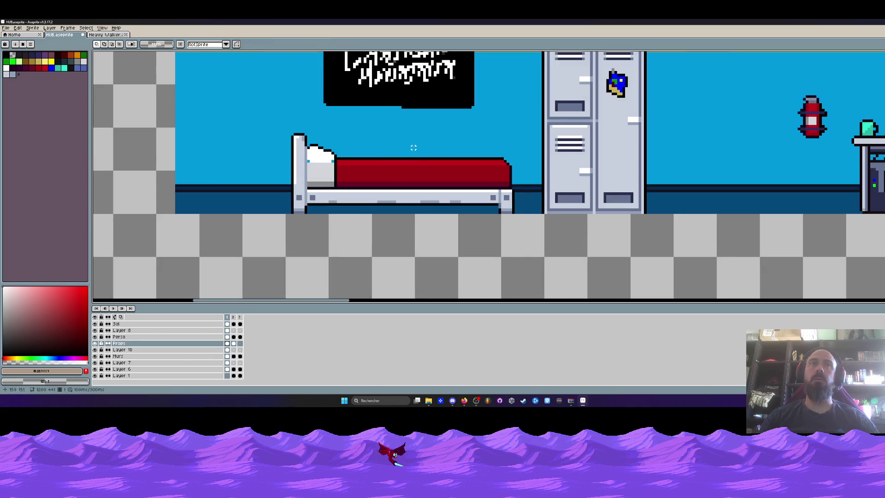
scroll(281, 129, down, 2)
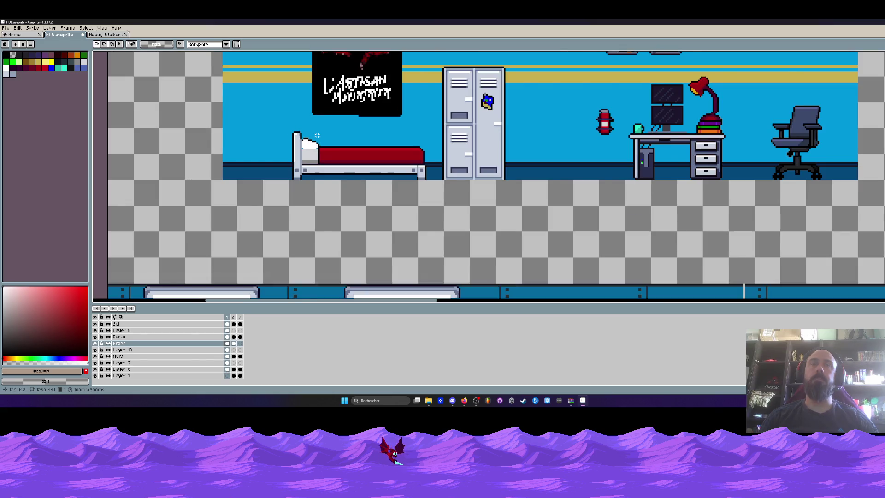
scroll(317, 135, down, 3)
scroll(337, 135, up, 2)
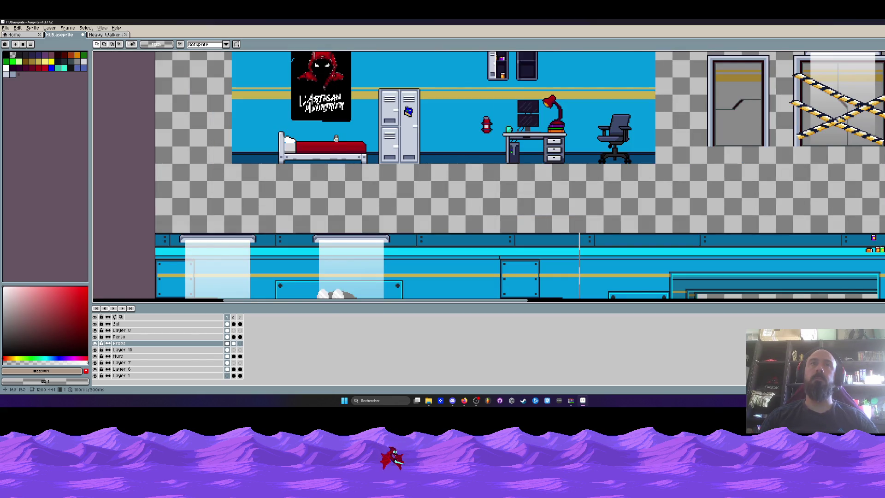
Select the lockers and shift them to sit right of the bed.
drag(287, 151, 392, 198)
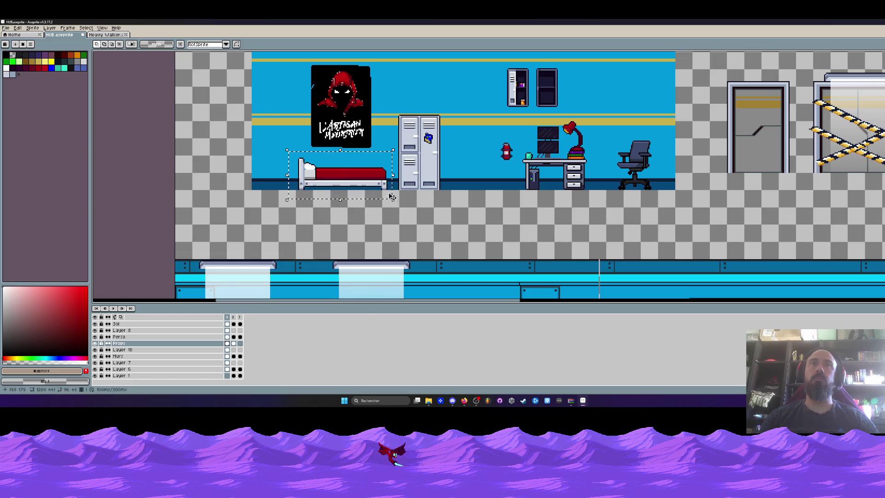
scroll(358, 174, down, 2)
mouse_move(375, 136)
mouse_down()
mouse_move(408, 190)
mouse_move(255, 179)
mouse_up()
scroll(392, 171, up, 2)
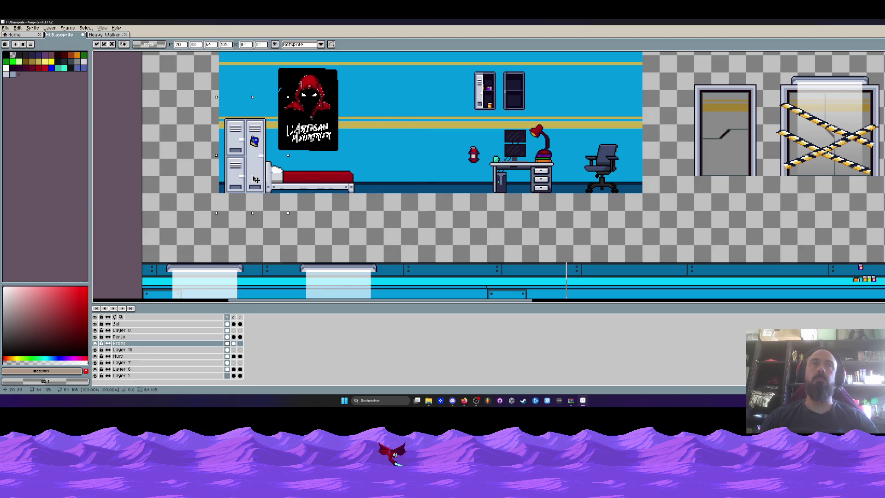
drag(256, 179, 256, 178)
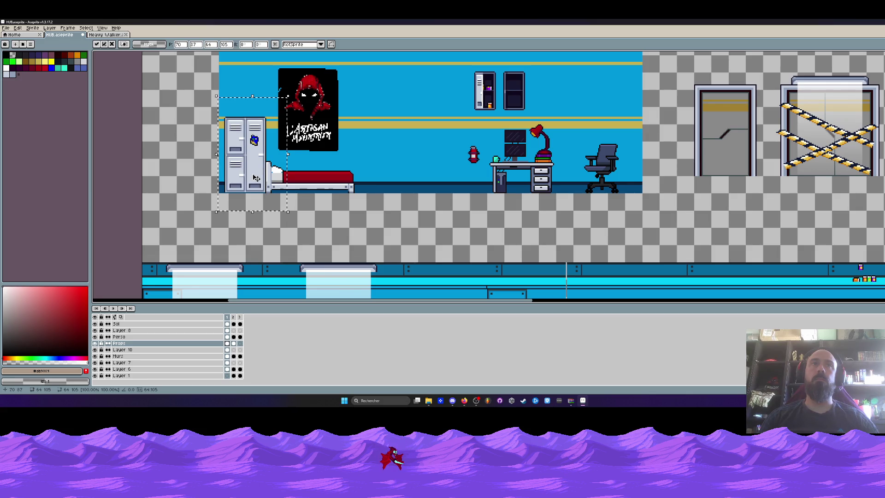
drag(212, 106, 380, 213)
scroll(291, 180, up, 1)
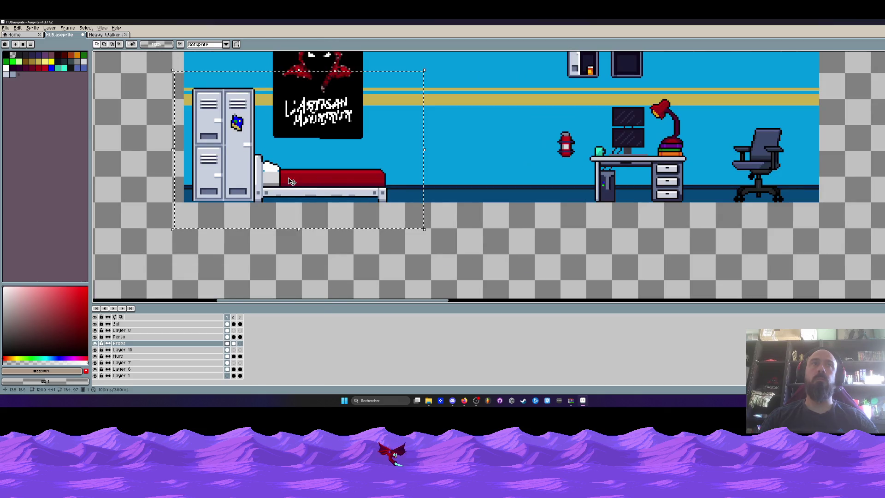
key(ctrl+d)
scroll(492, 146, down, 1)
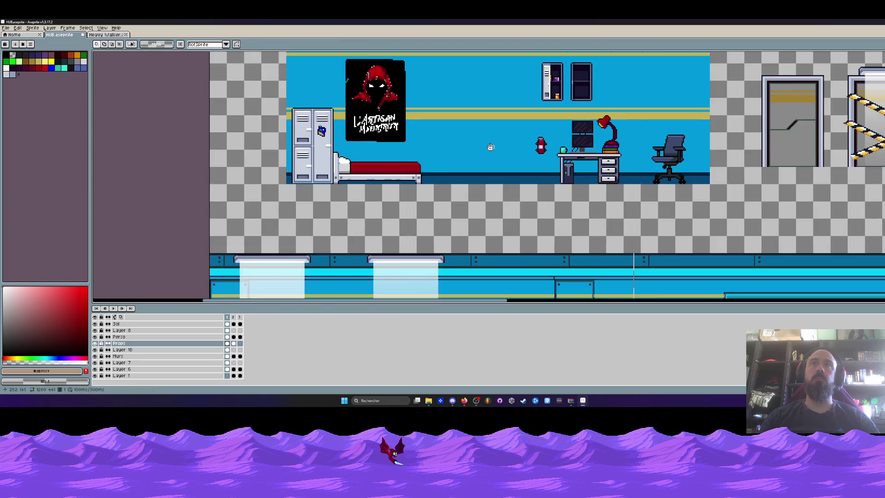
scroll(252, 100, up, 1)
drag(249, 102, 318, 250)
drag(270, 228, 482, 228)
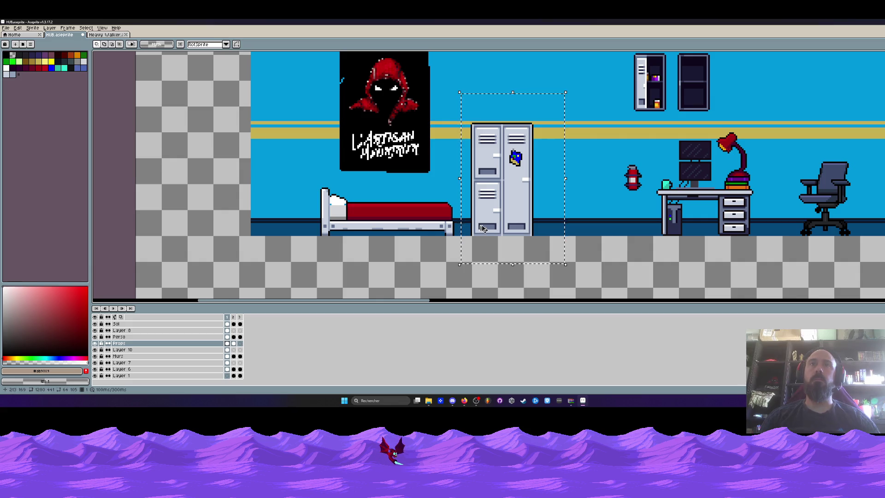
Leave a duplicate locker beside the bed and nudge it one pixel into place.
key(ctrl+v)
key(Right)
drag(280, 223, 279, 224)
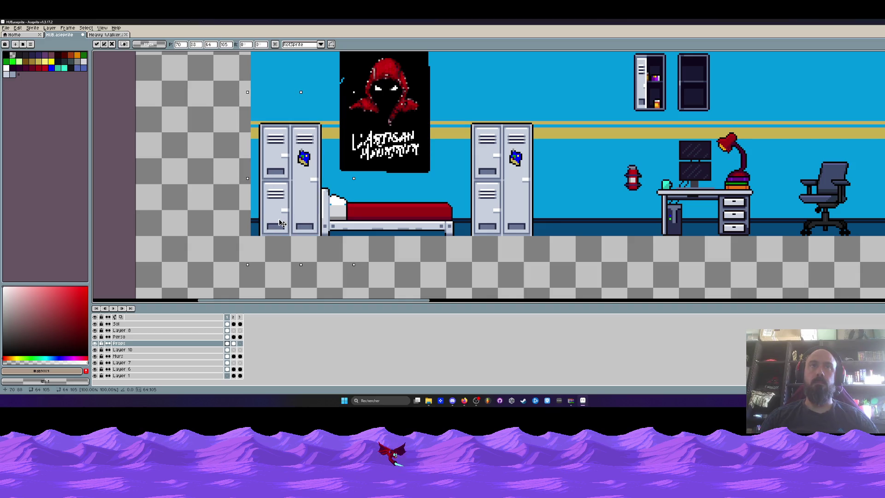
key(Return)
Move the extinguisher, desk and lamp left, then adjust the extinguisher's height.
scroll(279, 223, down, 1)
drag(505, 192, 451, 174)
mouse_move(433, 137)
mouse_down()
mouse_move(542, 227)
mouse_move(470, 203)
mouse_up()
key(Return)
scroll(377, 188, up, 1)
mouse_move(407, 144)
mouse_down()
mouse_move(429, 189)
mouse_move(419, 187)
mouse_move(416, 228)
mouse_up()
scroll(419, 166, up, 1)
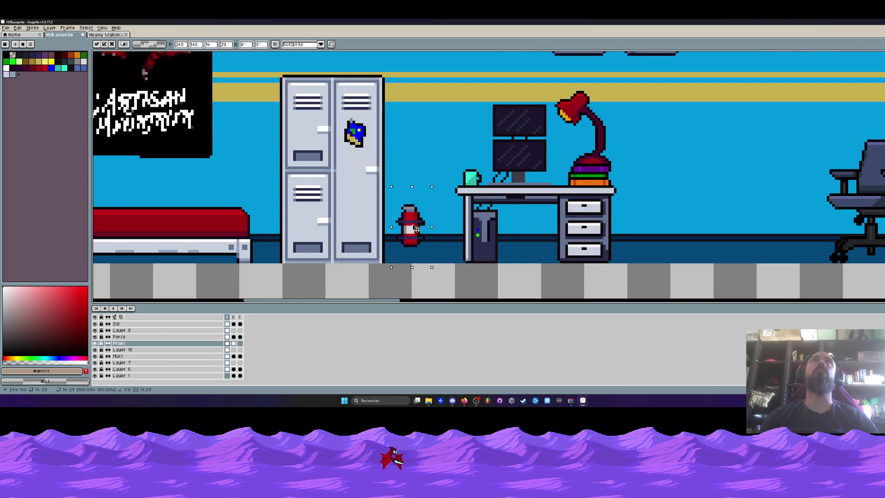
mouse_move(416, 228)
mouse_down()
mouse_move(409, 212)
mouse_move(418, 213)
mouse_up()
key(Return)
Shift the desk, computer and lamp left, and move the office chair next to the desk.
mouse_move(451, 68)
mouse_down()
mouse_move(517, 122)
mouse_move(660, 271)
mouse_up()
drag(605, 249, 578, 243)
key(Return)
scroll(525, 226, down, 2)
drag(655, 155, 753, 256)
drag(710, 235, 579, 235)
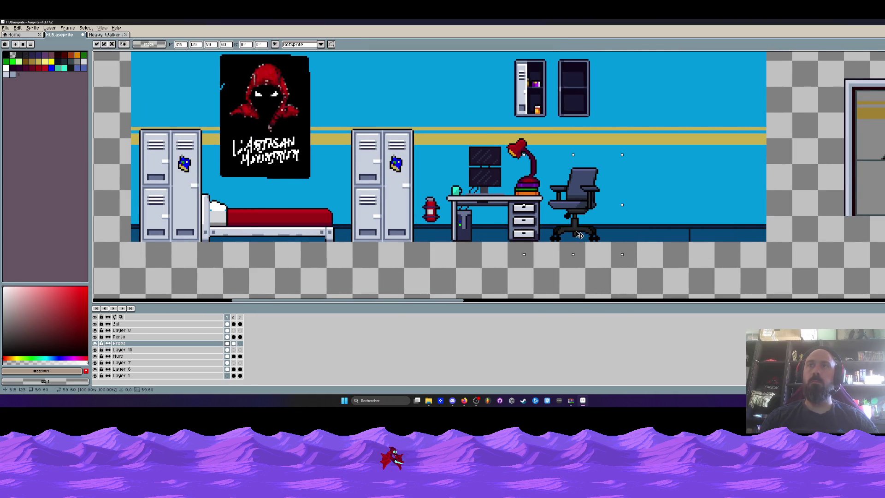
key(Return)
scroll(582, 216, down, 1)
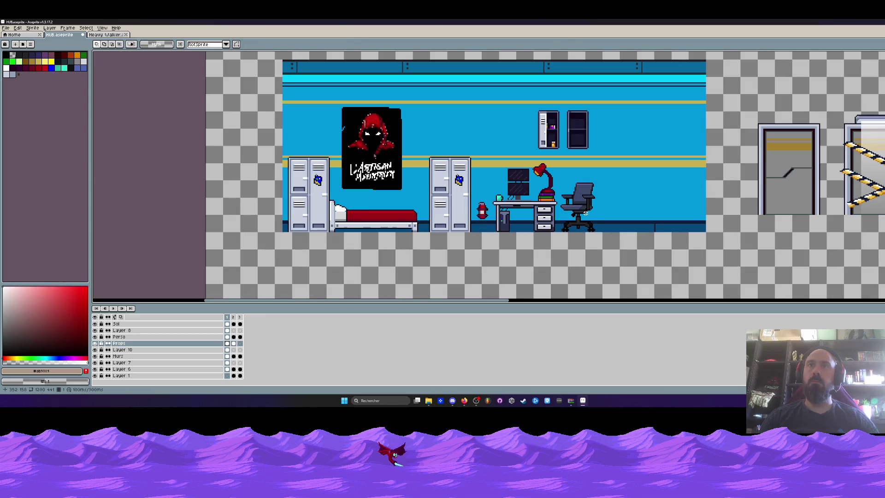
Reposition the two wall shelves on the wall and marquee the corridor's floor strip.
drag(524, 91, 613, 152)
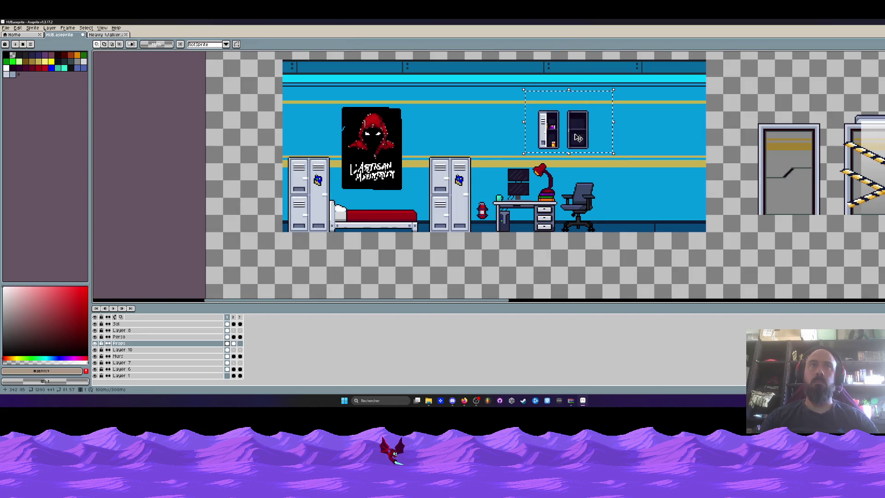
mouse_move(578, 137)
mouse_down()
mouse_move(641, 180)
mouse_move(648, 199)
mouse_move(636, 163)
mouse_up()
scroll(636, 163, down, 2)
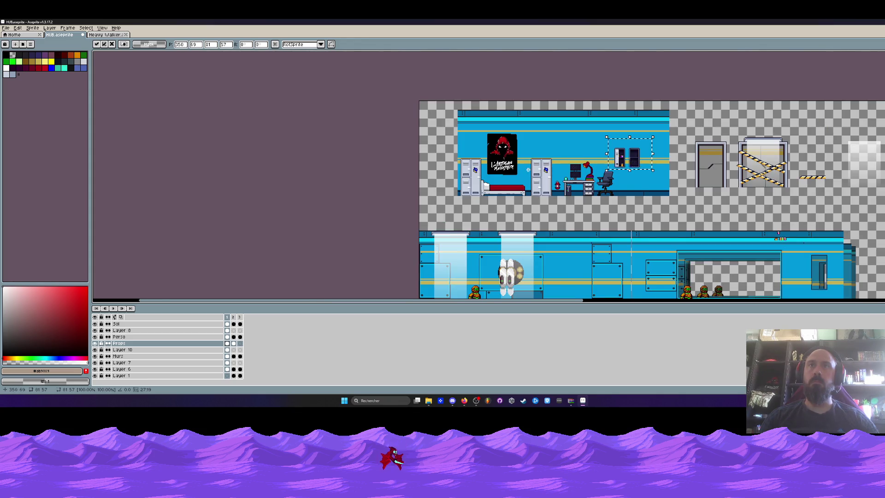
scroll(528, 169, up, 2)
key(Return)
scroll(504, 185, down, 2)
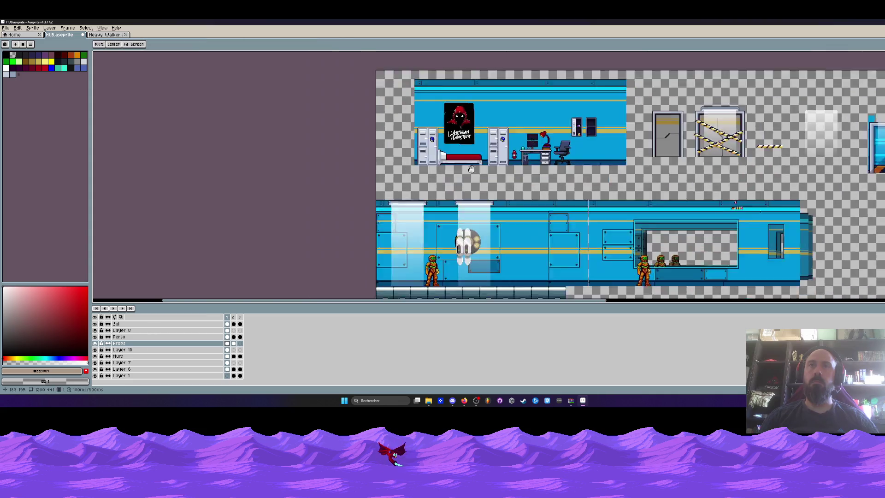
drag(466, 251, 574, 254)
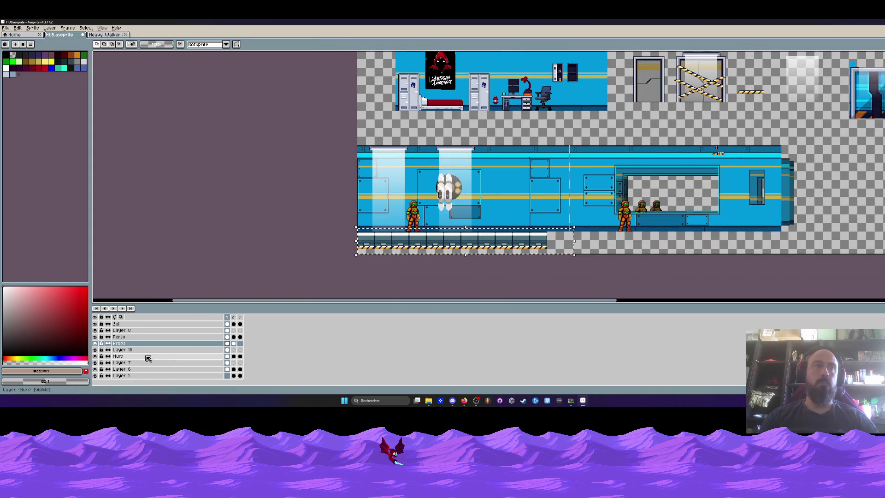
Copy the corridor floor from the Sol layer and paste it aligned directly under the bedroom.
click(116, 323)
key(ctrl+c)
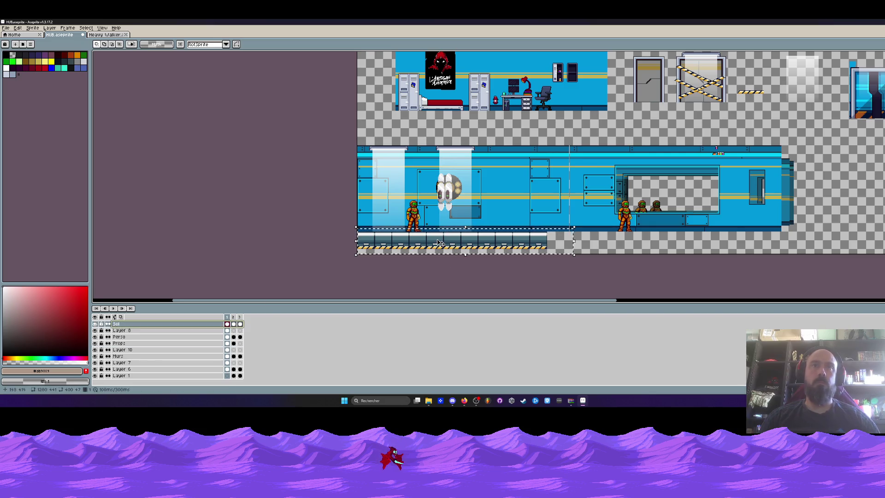
key(ctrl+v)
drag(481, 197, 492, 122)
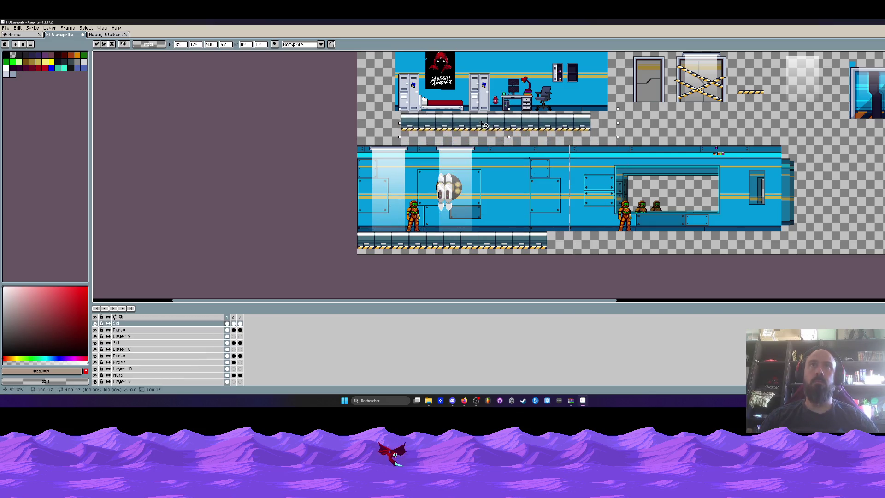
scroll(379, 83, up, 3)
scroll(426, 194, up, 2)
drag(502, 196, 499, 190)
scroll(453, 209, down, 3)
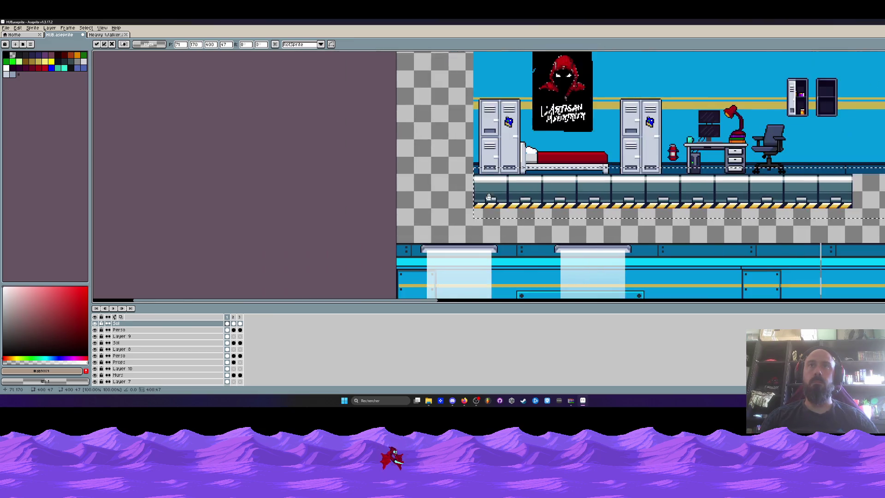
key(Return)
scroll(496, 177, down, 2)
key(ctrl+v)
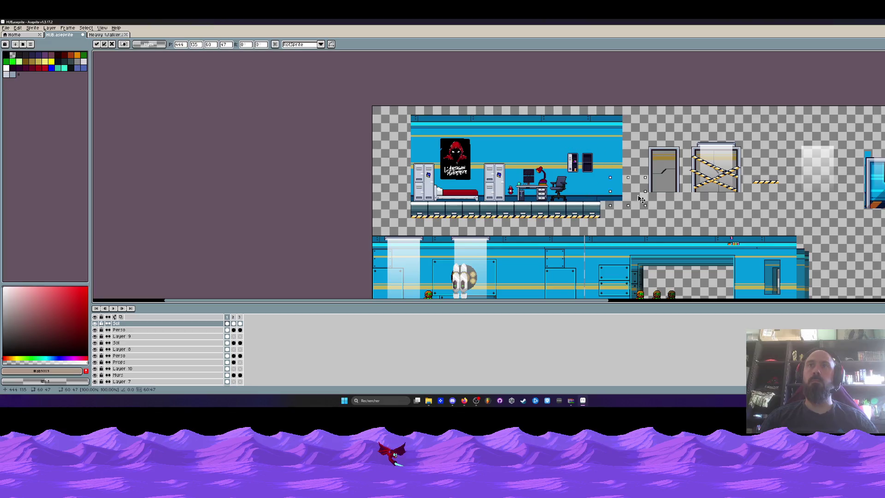
key(Return)
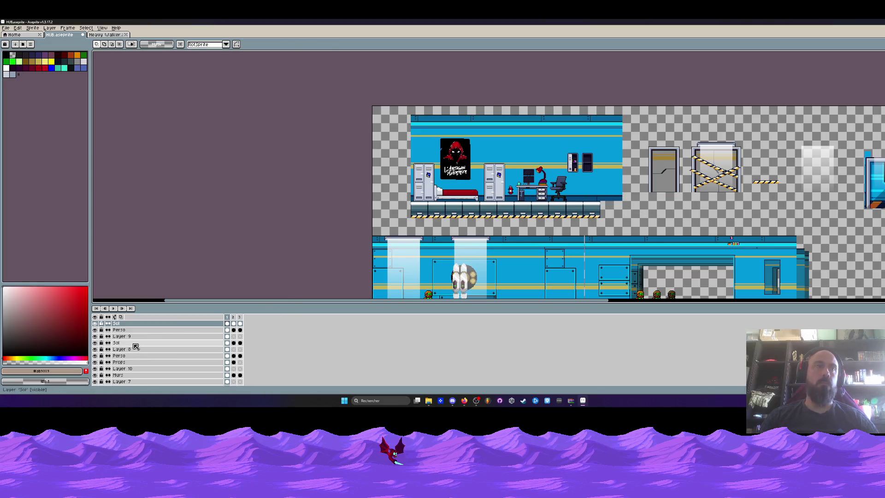
On the Props layer, move the left wall cabinet against the other one.
click(119, 361)
scroll(636, 156, up, 2)
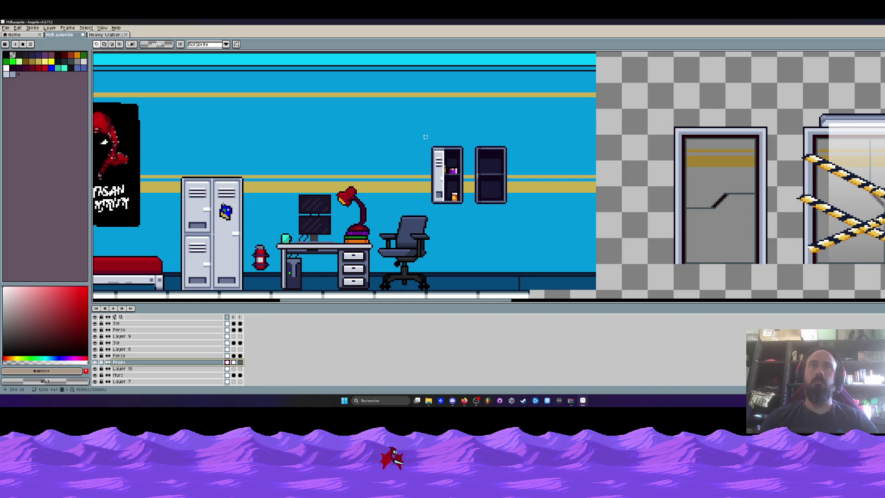
scroll(425, 137, up, 1)
mouse_move(418, 123)
mouse_down()
mouse_move(484, 225)
mouse_move(485, 209)
mouse_up()
key(Return)
scroll(486, 209, down, 4)
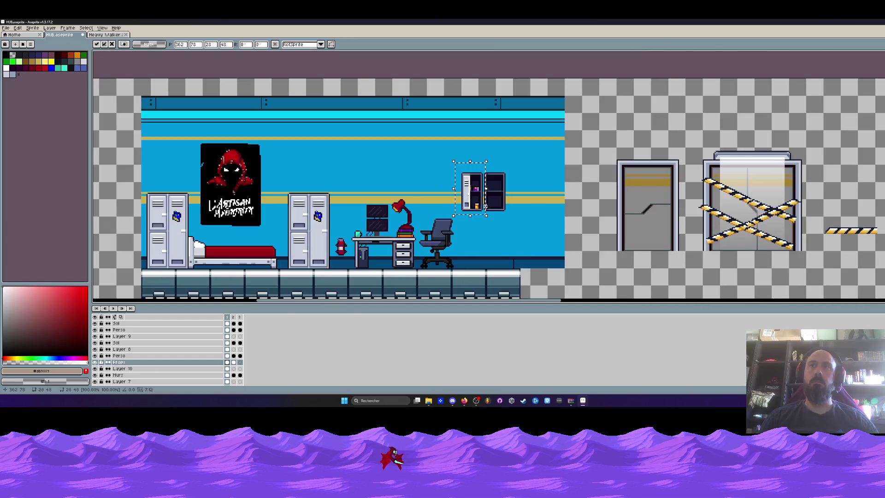
scroll(513, 203, up, 2)
Move the small wall cabinet toward the bedroom, then reselect it with the rectangle marquee.
mouse_move(403, 132)
mouse_down()
mouse_move(491, 215)
mouse_move(465, 199)
mouse_move(766, 269)
mouse_up()
scroll(465, 197, down, 1)
key(Return)
scroll(766, 268, down, 2)
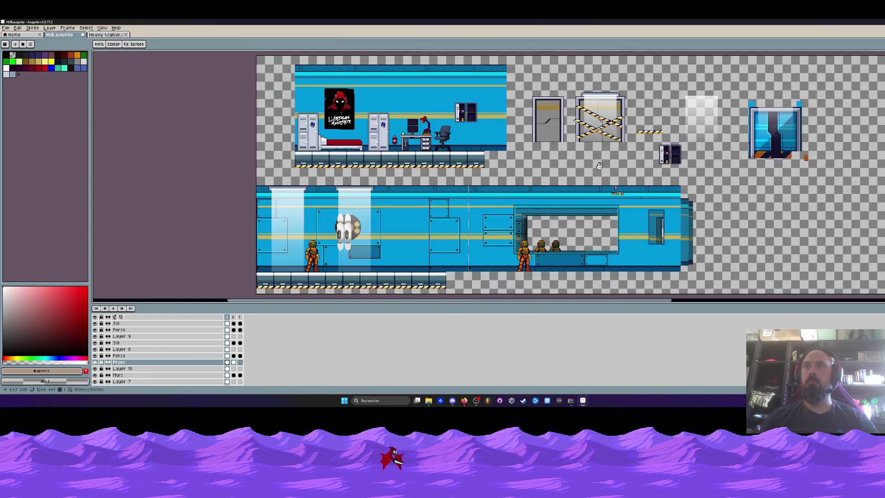
drag(655, 215, 616, 193)
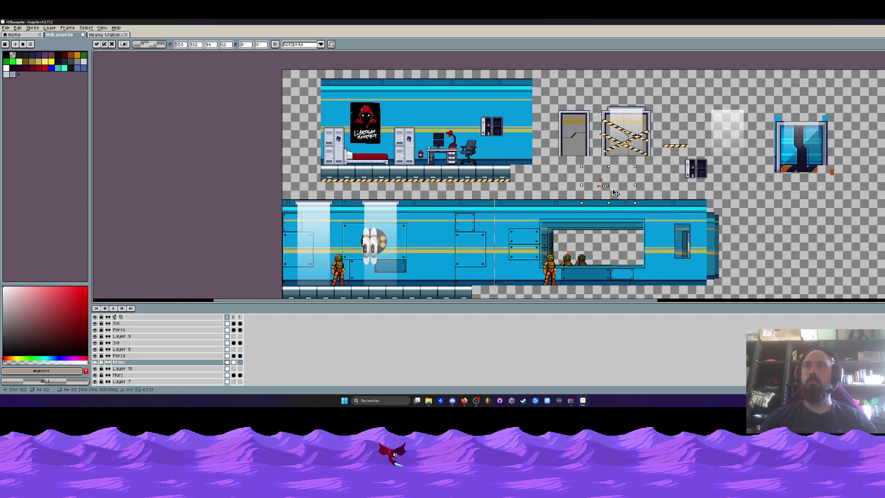
scroll(455, 97, up, 3)
key(m)
mouse_move(515, 147)
mouse_down()
mouse_move(612, 221)
mouse_move(532, 203)
mouse_move(563, 203)
mouse_move(592, 211)
mouse_move(373, 199)
mouse_move(519, 157)
mouse_move(715, 161)
mouse_move(713, 180)
mouse_up()
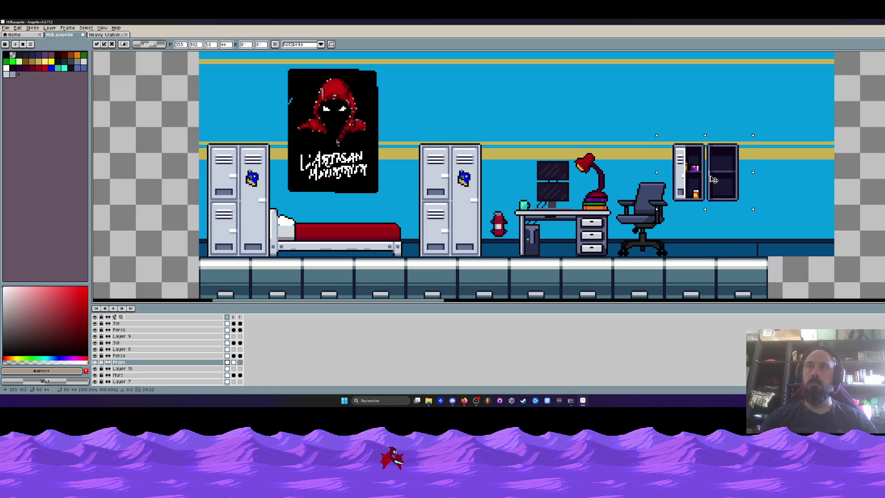
Confirm the wall cabinet's position and lift the desk chair up the wall.
click(628, 178)
mouse_move(612, 175)
mouse_down()
mouse_move(672, 265)
mouse_move(646, 153)
mouse_move(743, 245)
mouse_up()
scroll(659, 247, down, 1)
scroll(685, 206, up, 1)
drag(685, 206, 648, 214)
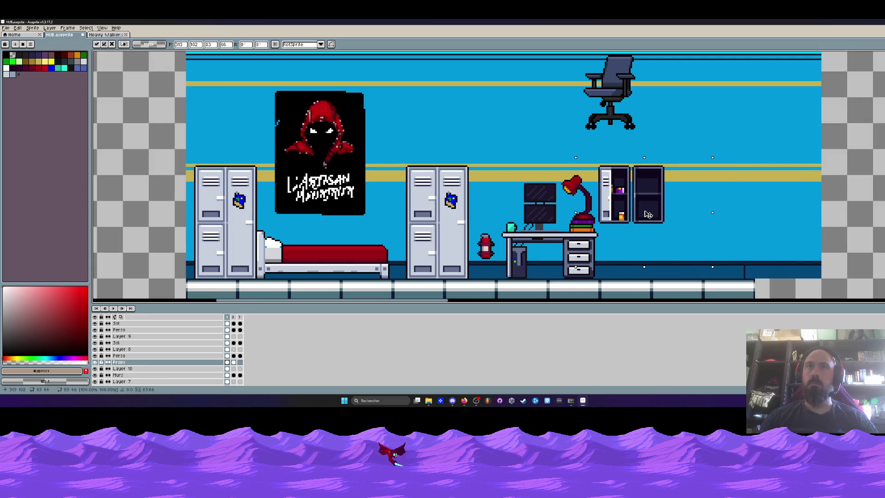
scroll(640, 192, up, 1)
Push the right cabinet part against the left one; try lowering the chair, then cancel.
drag(625, 146, 698, 267)
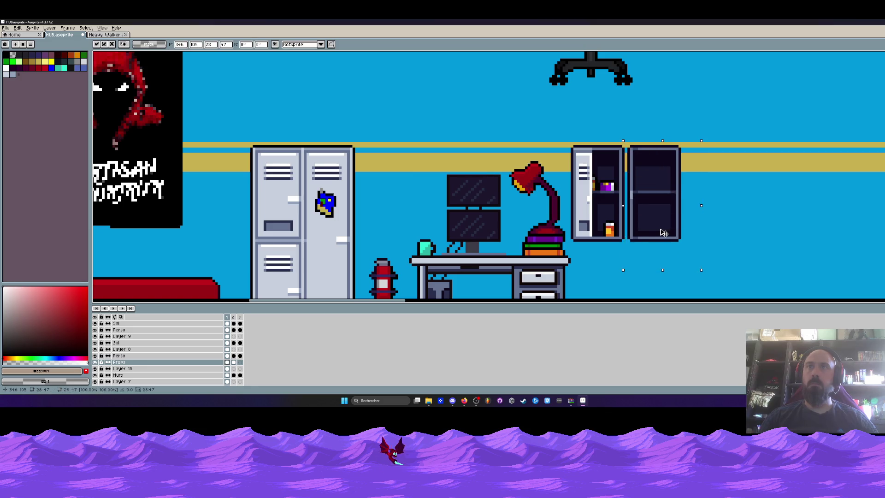
drag(663, 207, 654, 208)
key(Return)
scroll(606, 163, down, 1)
scroll(606, 164, down, 1)
mouse_move(565, 72)
mouse_down()
mouse_move(636, 115)
mouse_move(692, 183)
mouse_up()
drag(616, 152, 635, 267)
key(Escape)
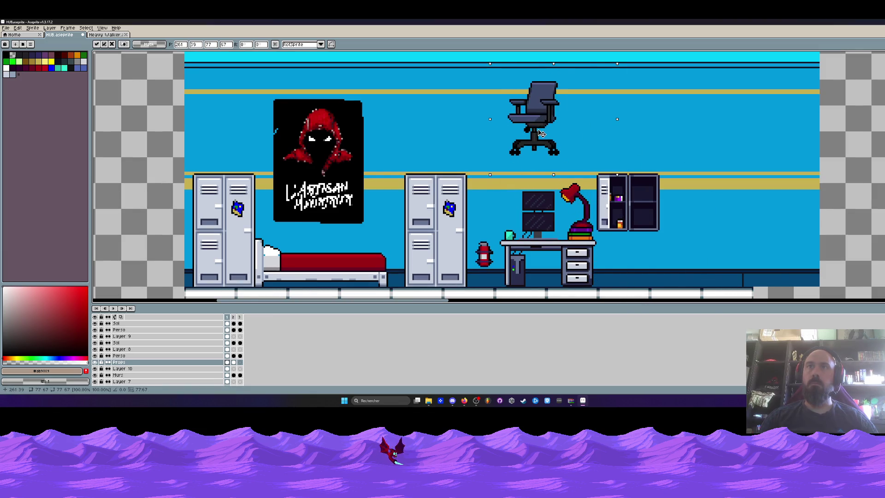
scroll(622, 208, up, 2)
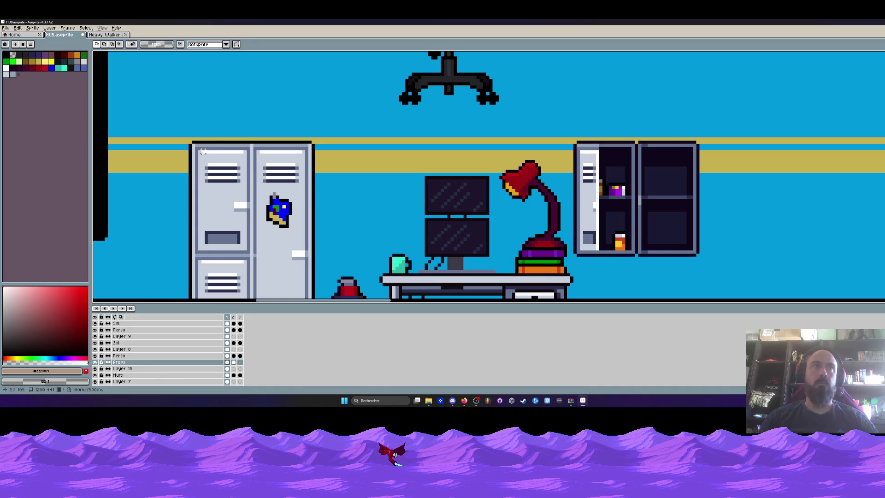
Select the upper-left locker door and nudge its copy right.
mouse_move(194, 146)
mouse_down()
mouse_move(251, 254)
mouse_move(291, 237)
mouse_move(669, 233)
mouse_up()
scroll(670, 218, down, 2)
key(Right)
key(Right)
key(Right)
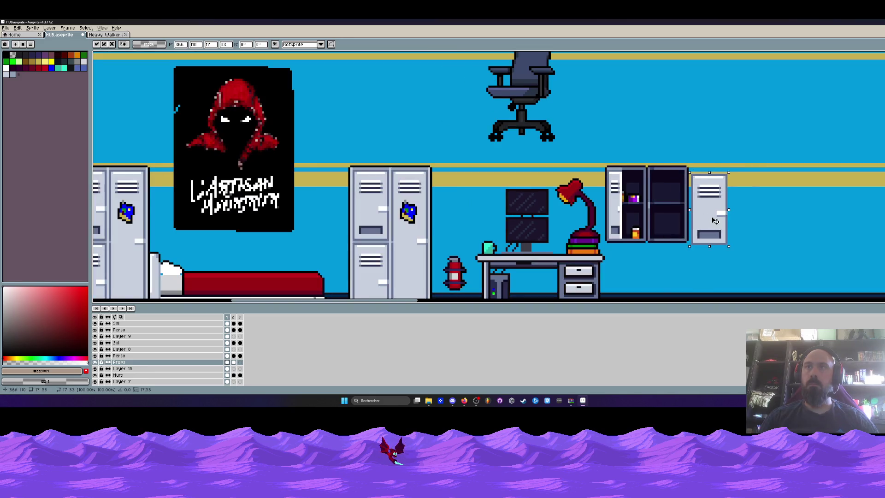
Drop the locker door copy and slide it left against the wall cabinet's right half.
key(Up)
key(ctrl+d)
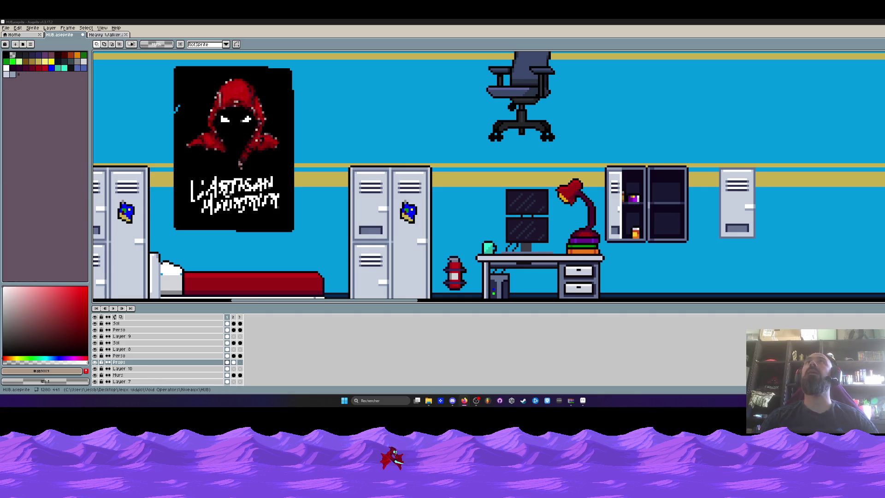
scroll(640, 53, down, 1)
scroll(632, 175, up, 1)
drag(692, 149, 742, 243)
scroll(681, 231, up, 1)
mouse_move(737, 213)
mouse_down()
mouse_move(273, 212)
mouse_move(647, 210)
mouse_up()
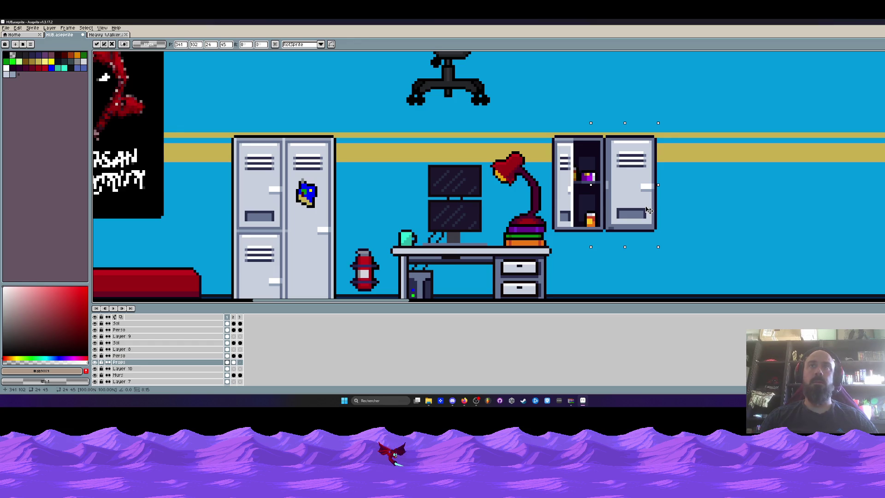
scroll(641, 205, up, 1)
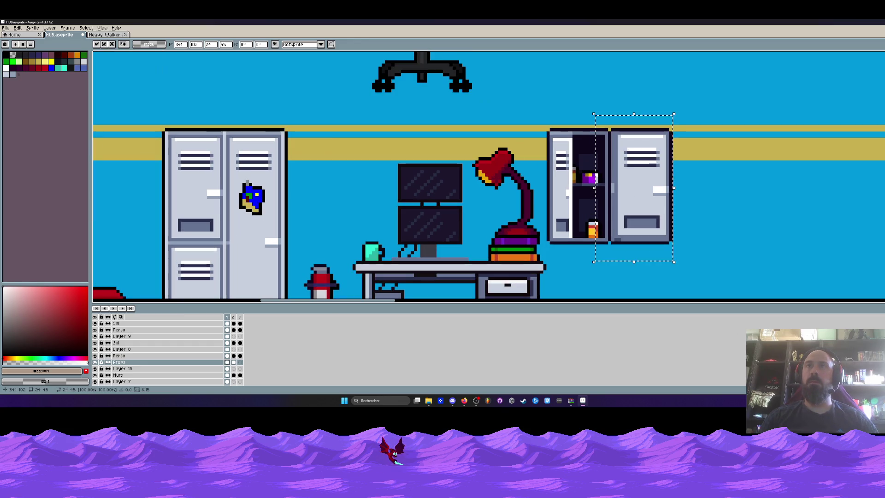
scroll(627, 196, up, 1)
Pick the locker's shadow grey and paint a dark line along the locker's bottom edge.
key(i)
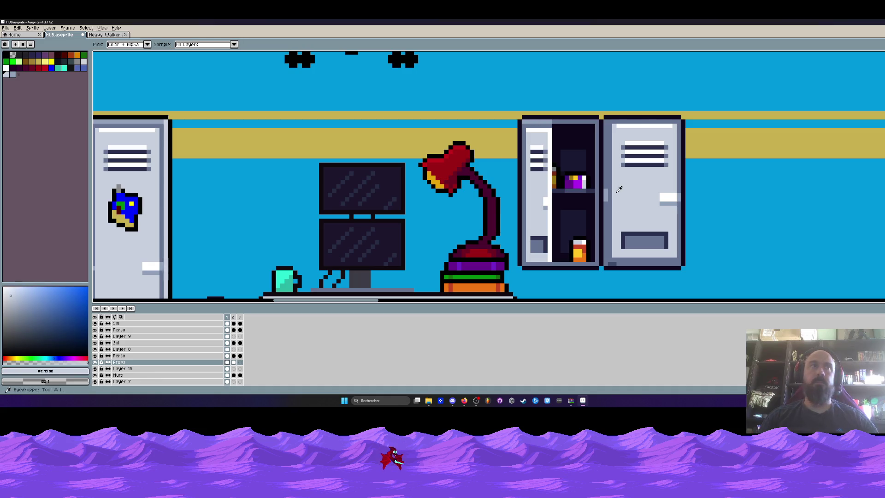
scroll(358, 181, left, 3)
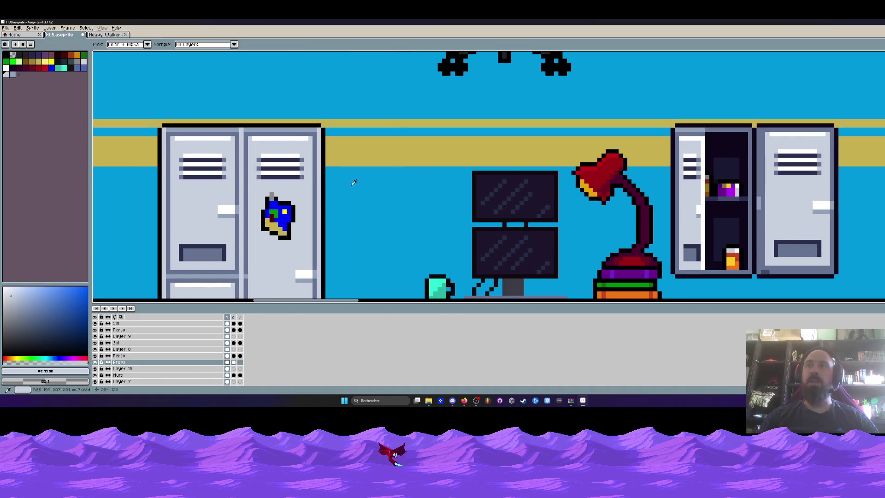
key(l)
key(ctrl+z)
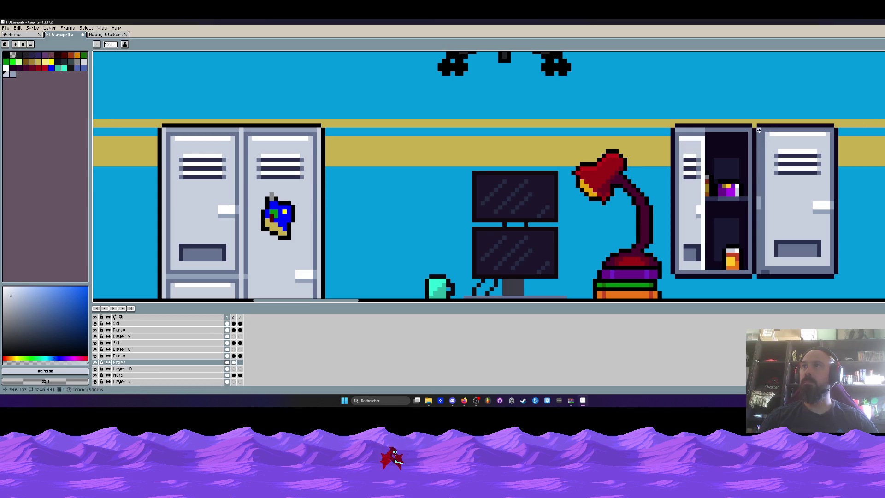
scroll(792, 177, down, 4)
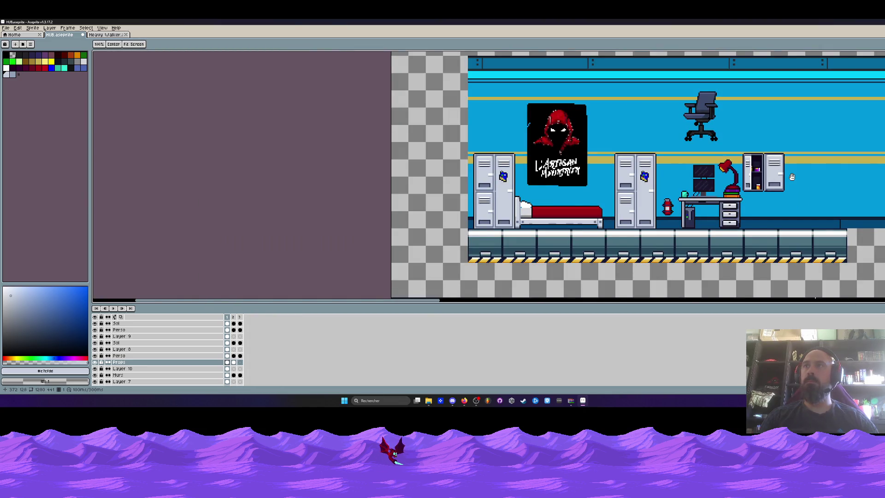
scroll(780, 196, up, 3)
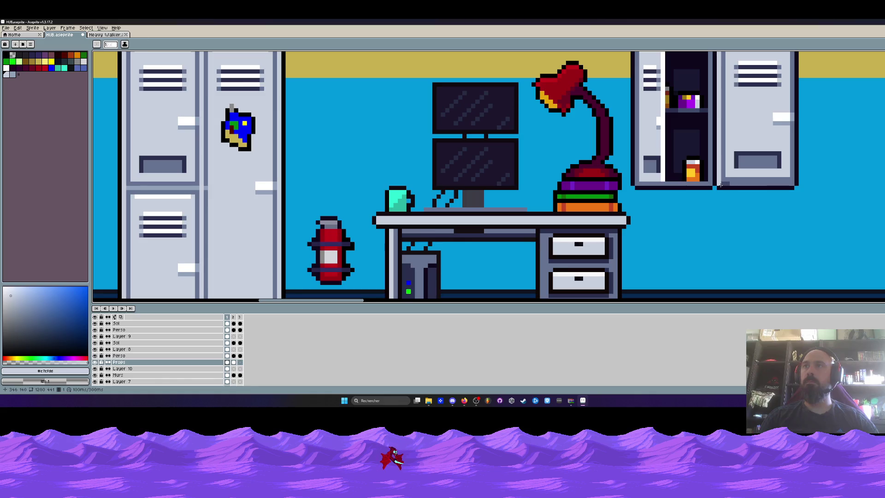
scroll(793, 183, down, 3)
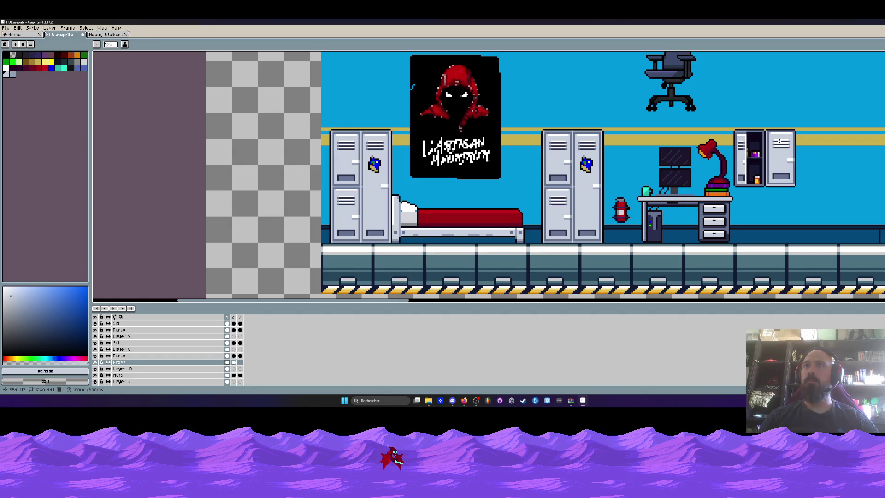
scroll(780, 141, up, 2)
scroll(781, 136, down, 1)
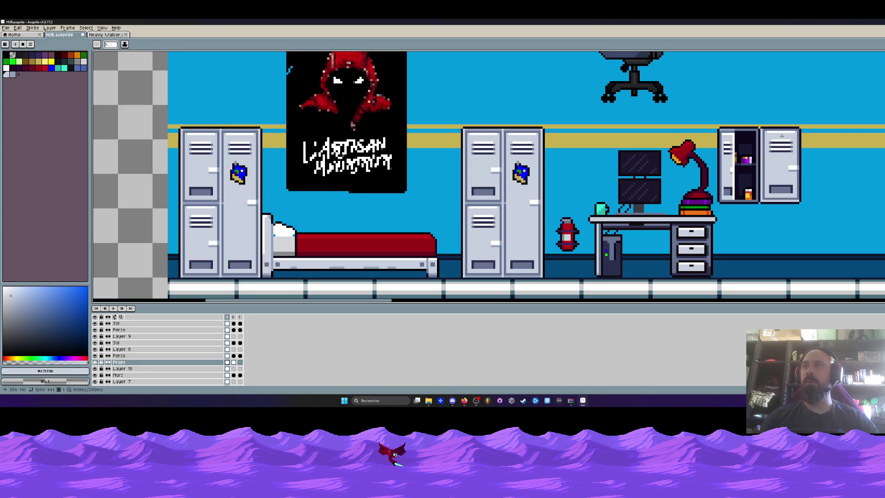
scroll(772, 167, down, 1)
scroll(765, 179, up, 3)
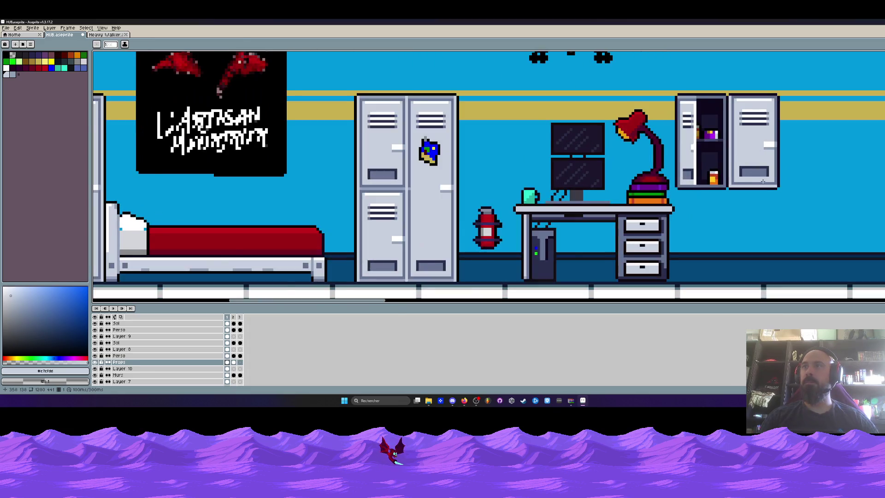
alt+click(712, 188)
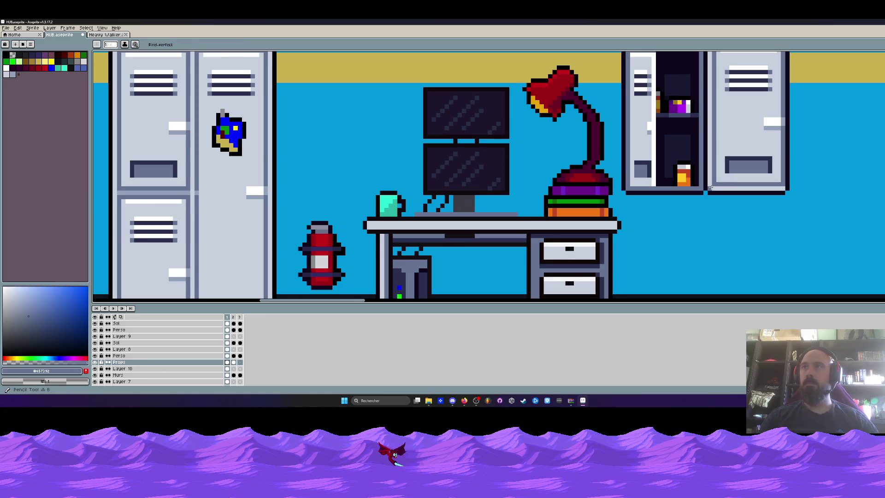
shift+click(782, 188)
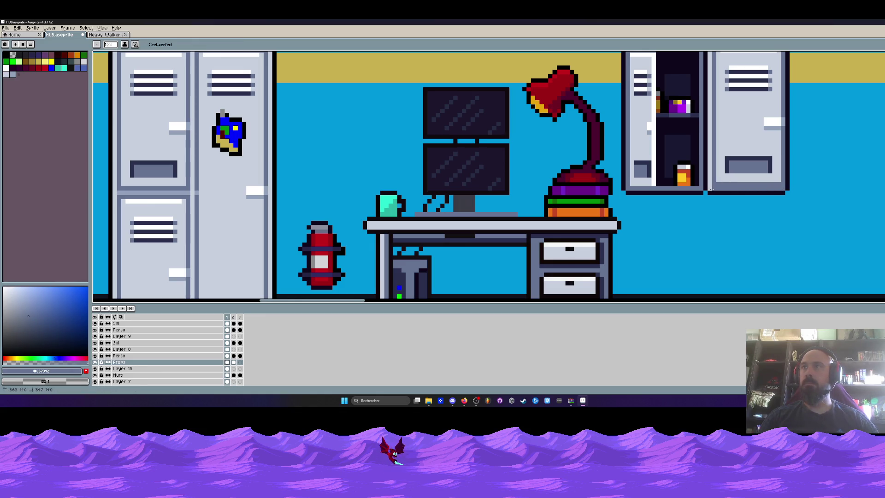
Redraw the right locker's top edge with light lines sampled from the locker.
scroll(732, 186, down, 3)
scroll(746, 189, up, 2)
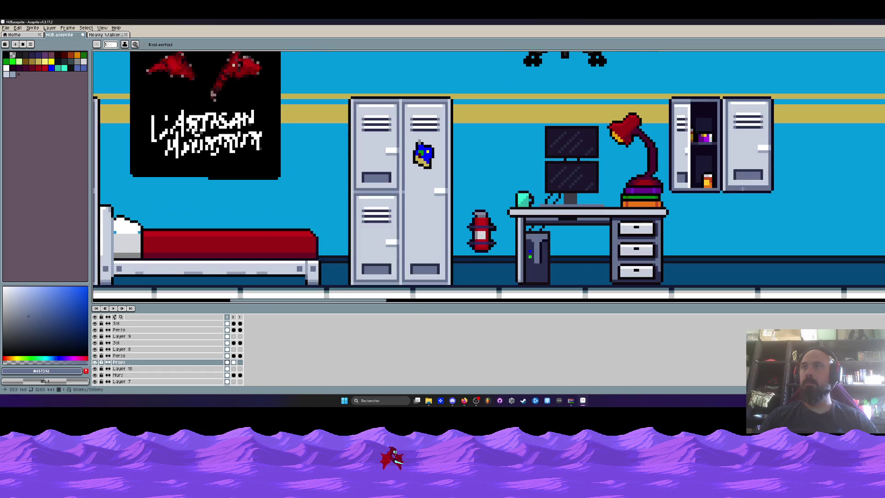
scroll(741, 188, up, 1)
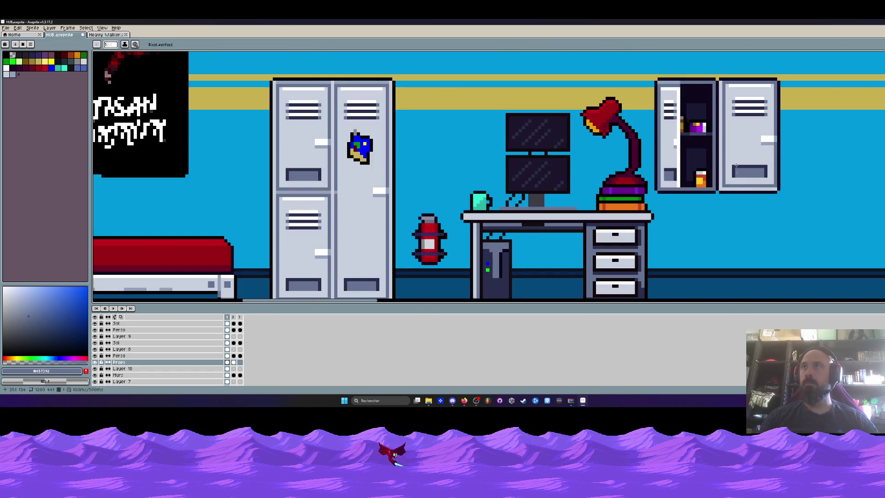
key(m)
scroll(726, 111, up, 1)
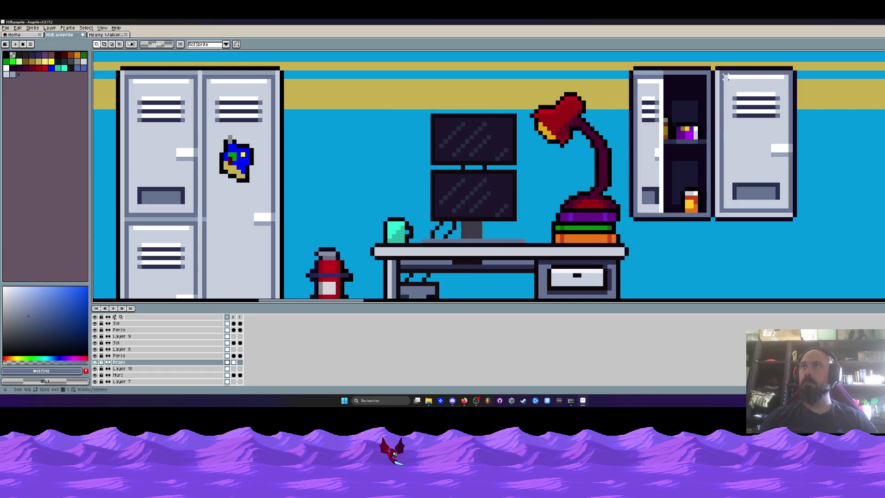
mouse_move(722, 74)
mouse_down()
mouse_move(794, 214)
mouse_move(768, 196)
mouse_up()
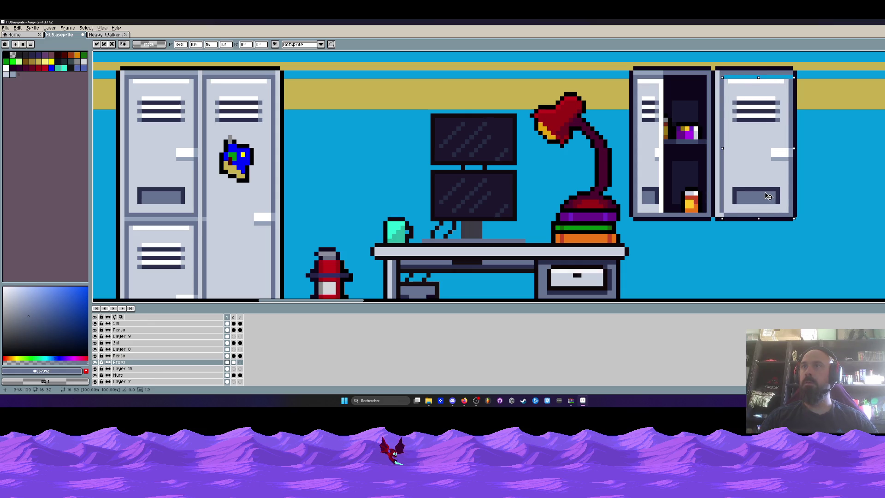
click(742, 93)
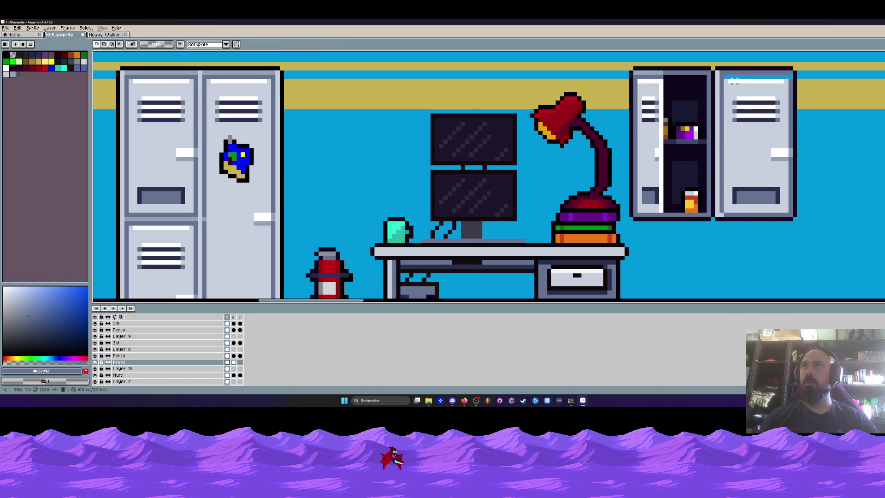
scroll(733, 81, up, 1)
key(i)
click(613, 66)
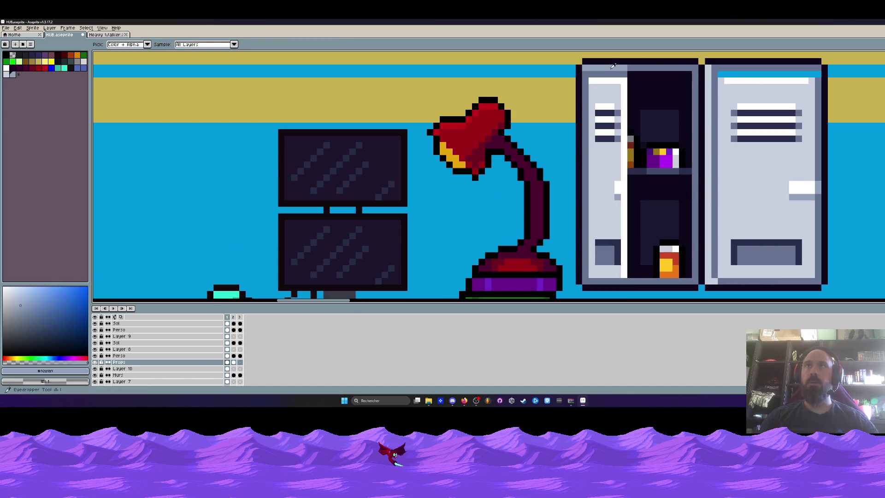
key(b)
drag(714, 67, 813, 69)
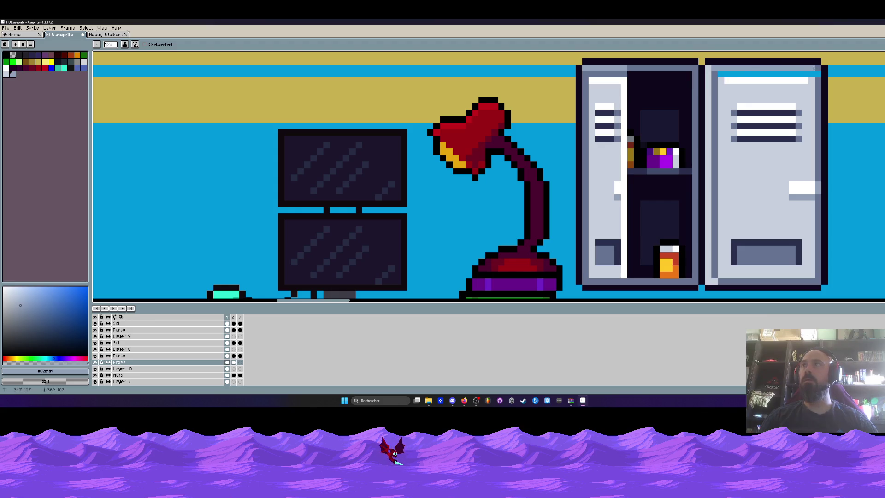
drag(714, 74, 811, 74)
Shift the locker's top strip up one pixel.
scroll(812, 74, down, 5)
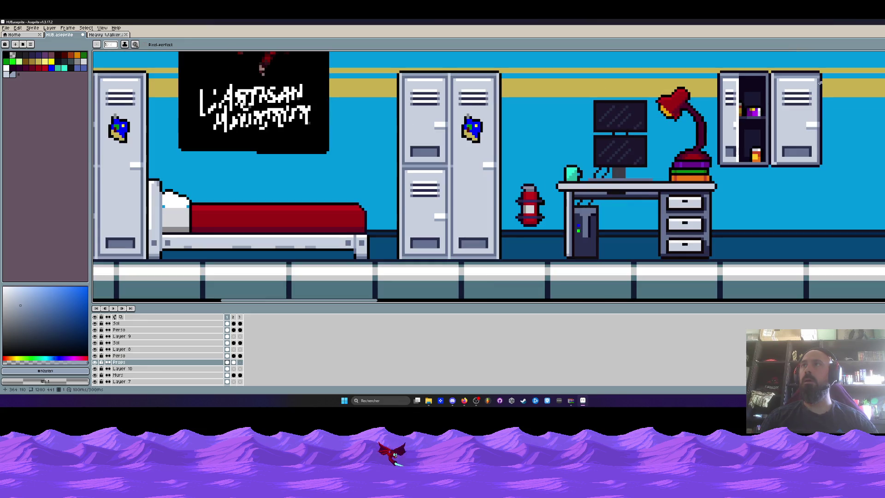
scroll(806, 78, up, 2)
scroll(807, 77, up, 2)
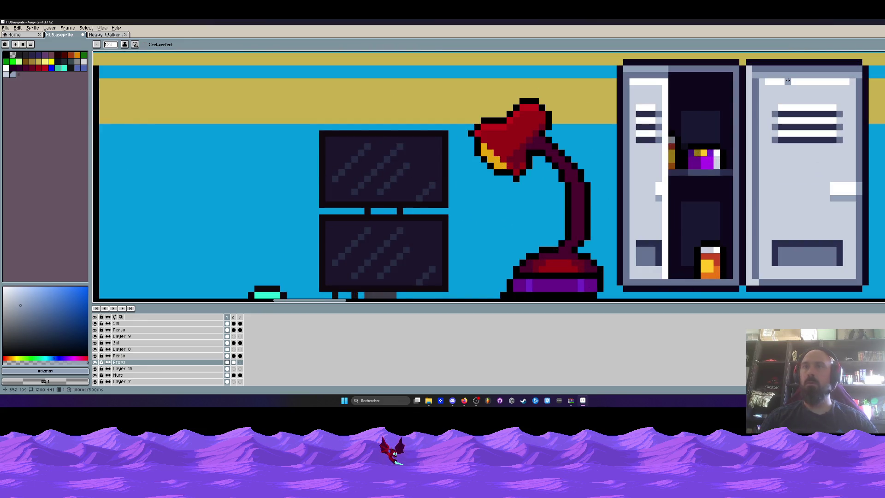
key(m)
scroll(635, 81, up, 2)
mouse_move(635, 82)
mouse_down()
mouse_move(710, 106)
mouse_move(691, 74)
mouse_up()
scroll(691, 74, down, 2)
Undo the black band on the locker top and open Simple door.aseprite from Téléchargements.
drag(609, 104, 742, 105)
key(ctrl+z)
key(ctrl+z)
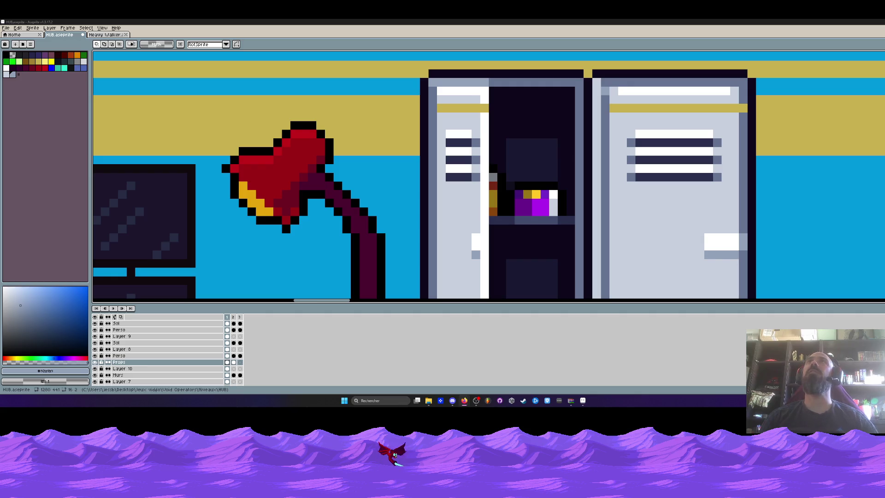
key(ctrl+o)
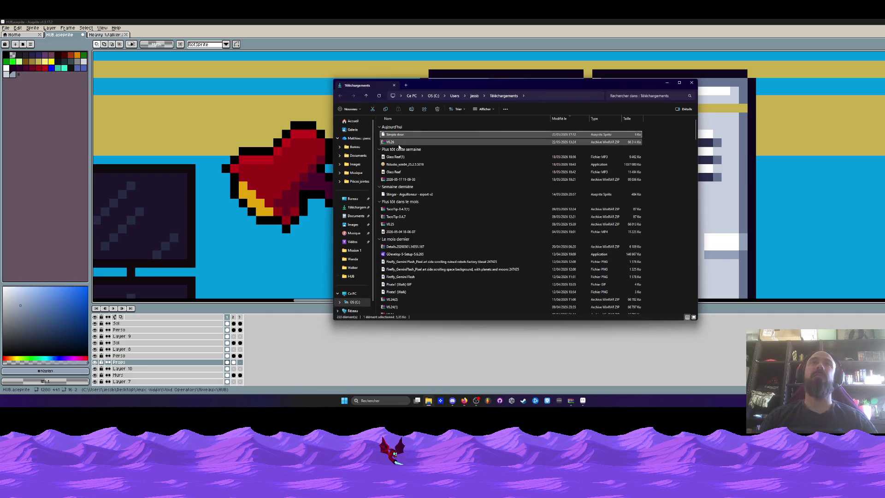
double_click(406, 140)
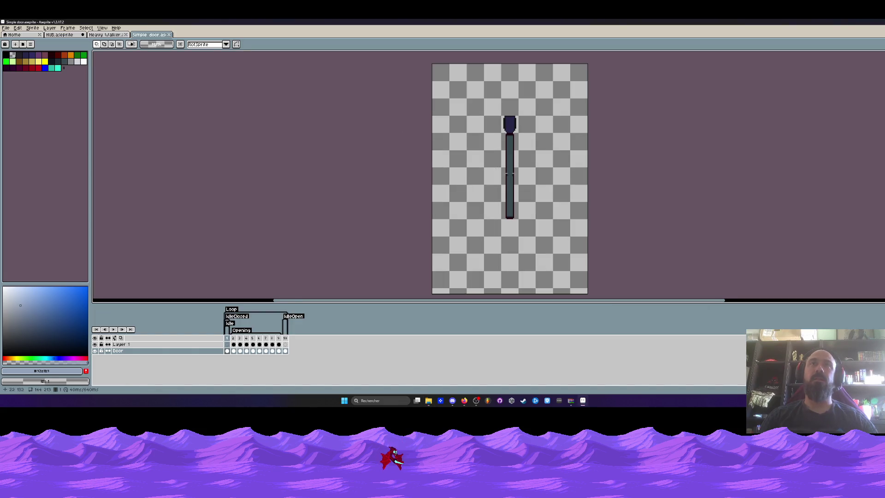
Scrub and play the Simple door opening animation, then close the Simple door file.
mouse_move(232, 341)
mouse_down()
mouse_move(292, 346)
mouse_move(225, 348)
mouse_move(252, 346)
mouse_move(230, 343)
mouse_move(252, 343)
mouse_move(239, 341)
mouse_up()
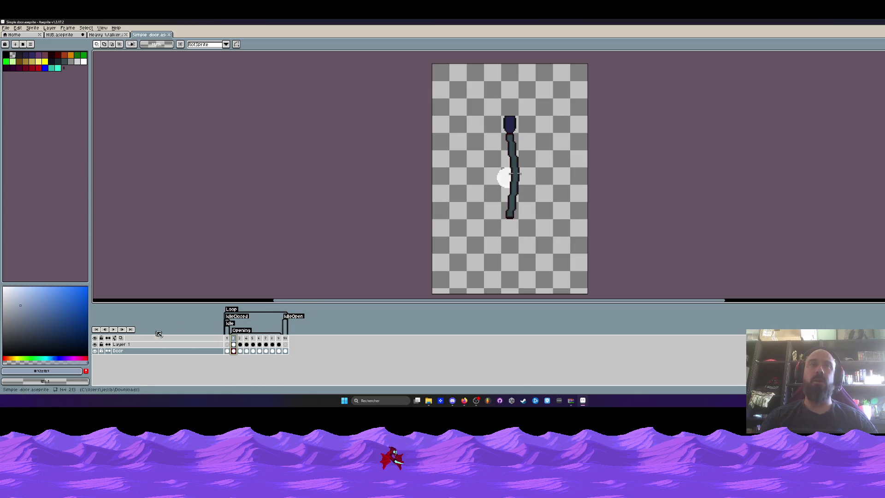
click(114, 329)
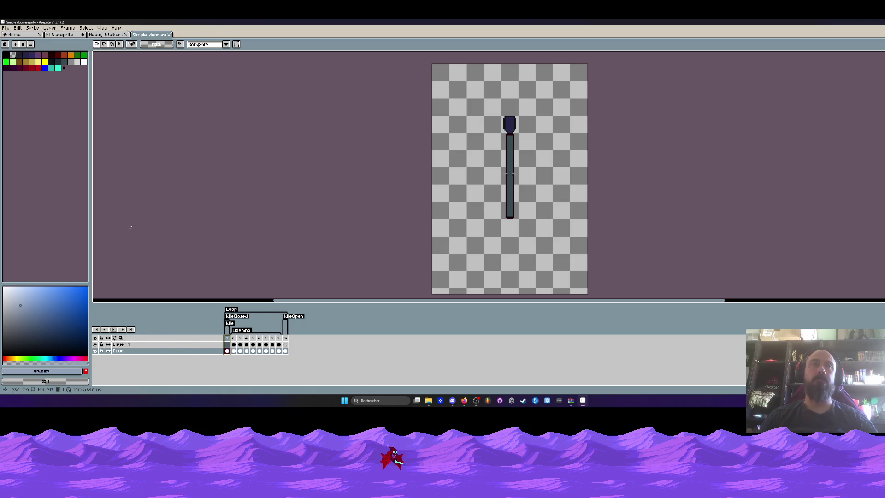
click(169, 35)
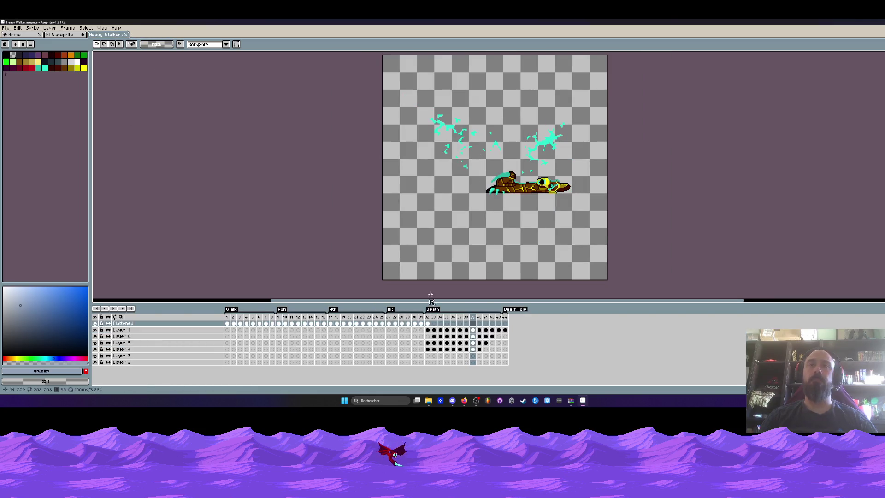
Close Heavy Walker and center the HUB canvas on the bedroom furniture.
click(125, 35)
scroll(400, 170, down, 5)
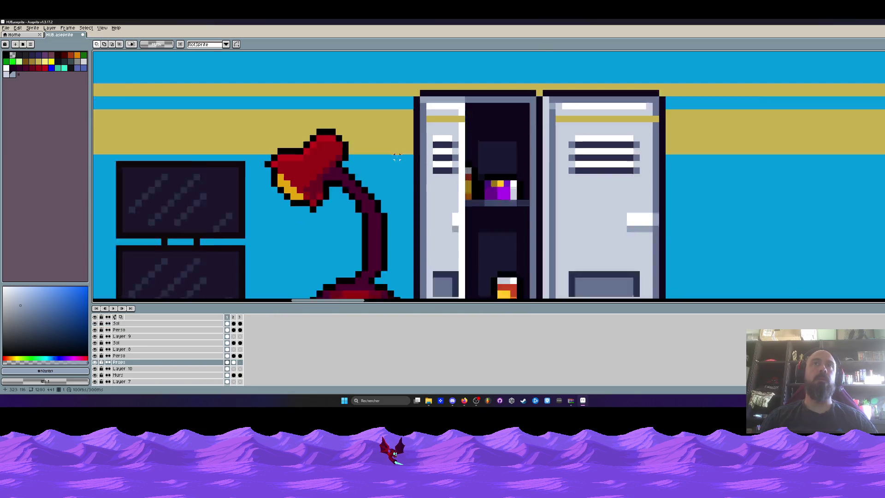
scroll(401, 143, down, 3)
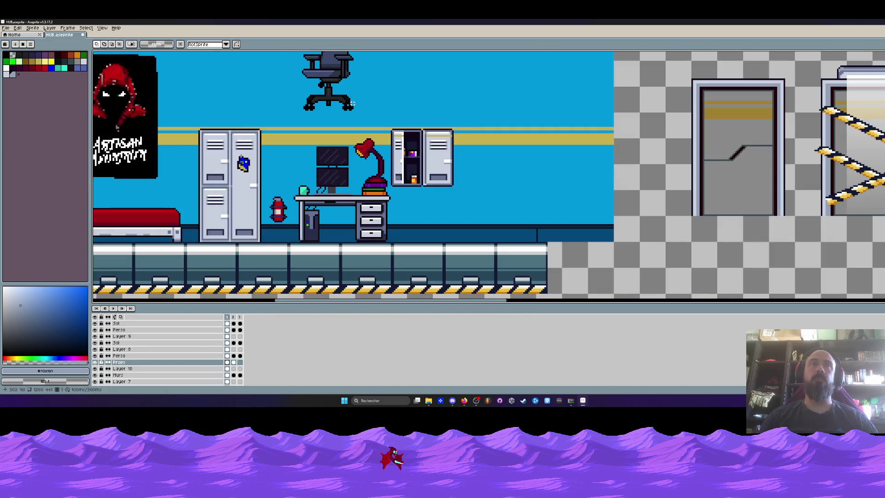
scroll(401, 143, up, 1)
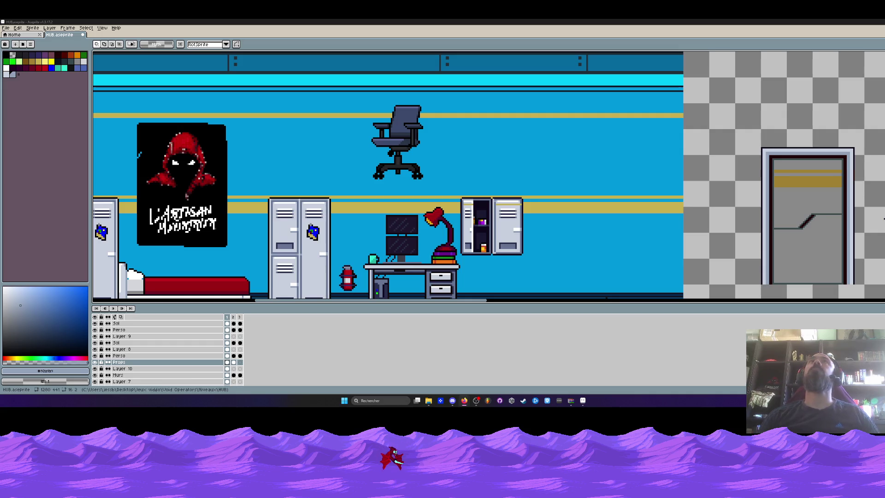
scroll(378, 99, down, 2)
drag(360, 142, 378, 99)
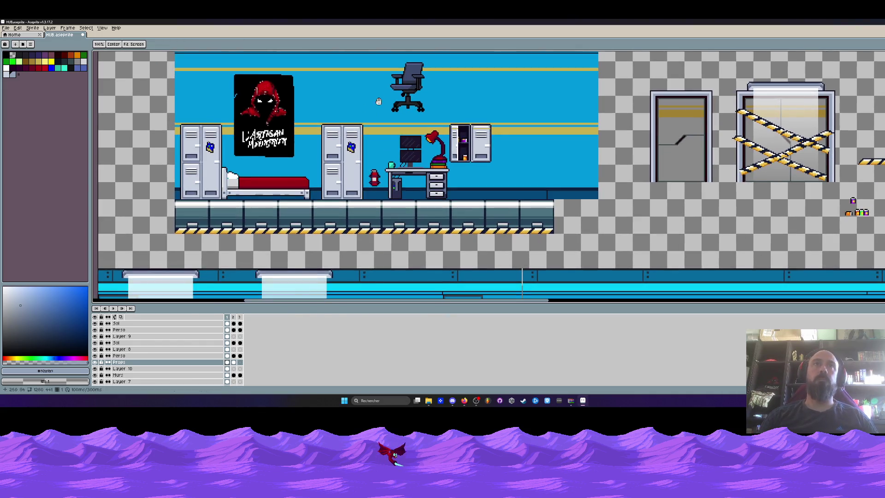
scroll(425, 160, up, 1)
drag(425, 160, 392, 167)
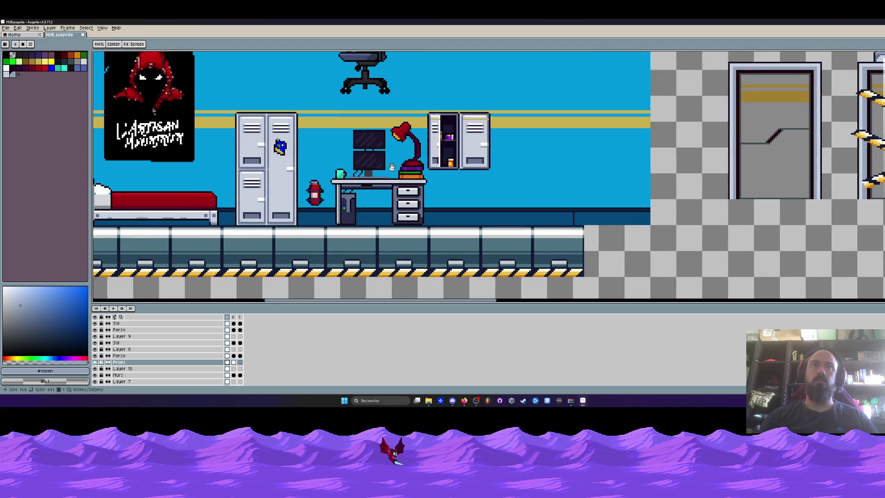
Try a black line across the right locker's top, then undo it.
scroll(463, 122, up, 4)
drag(463, 120, 596, 120)
key(ctrl+z)
key(ctrl+z)
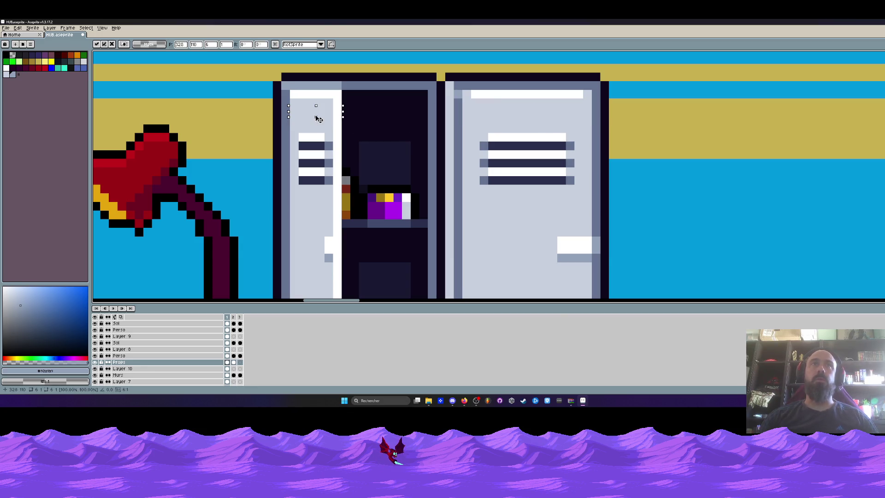
scroll(335, 123, down, 5)
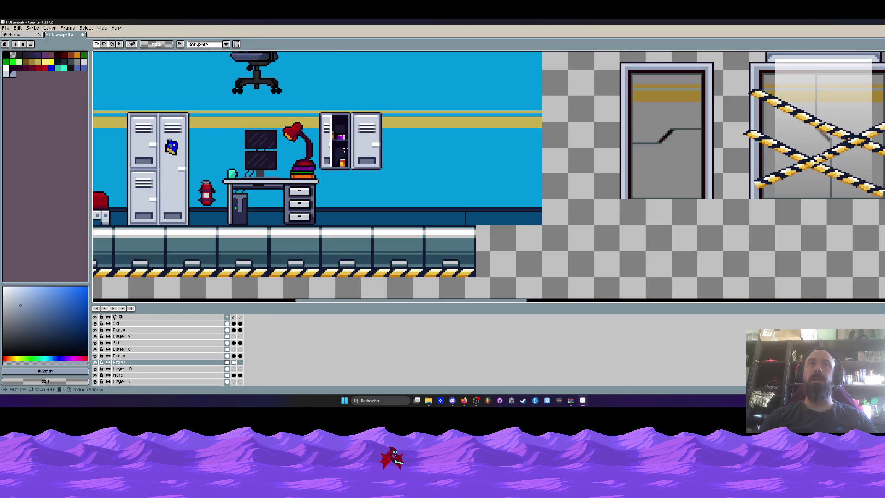
scroll(345, 150, up, 4)
Paint a slate-grey #657392 strip down the locker door edge, keeping only its upper part.
key(i)
click(358, 160)
key(b)
scroll(346, 161, down, 4)
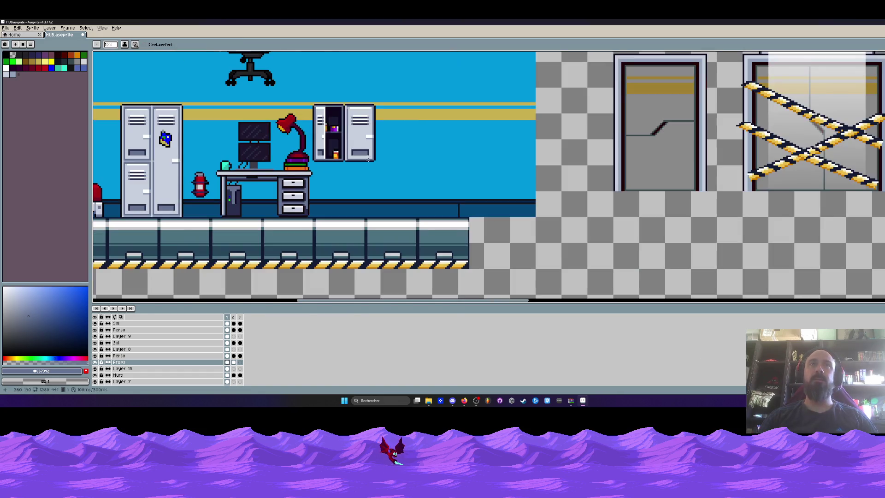
scroll(501, 139, down, 1)
scroll(398, 134, up, 2)
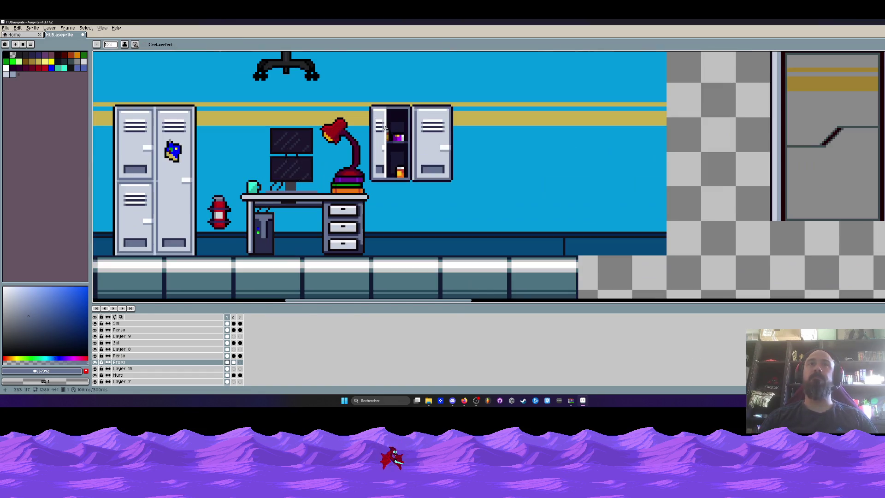
scroll(429, 107, up, 1)
drag(424, 93, 424, 180)
drag(421, 137, 421, 114)
key(ctrl+z)
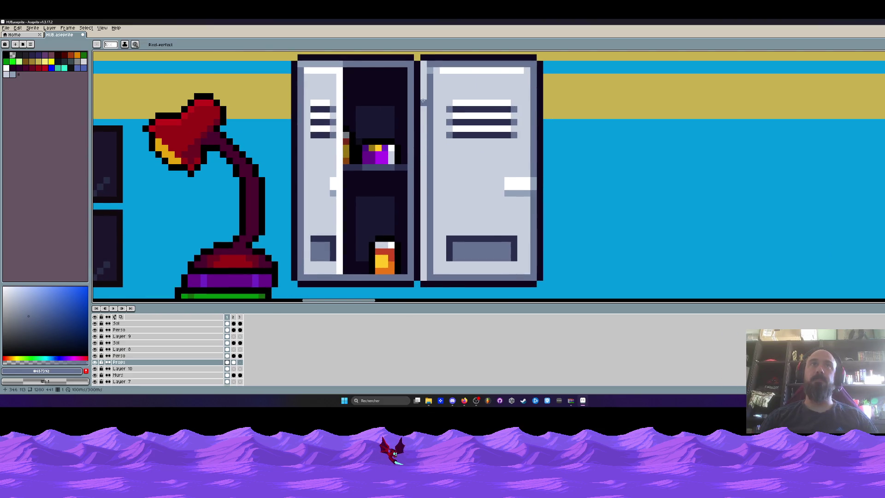
scroll(423, 100, down, 1)
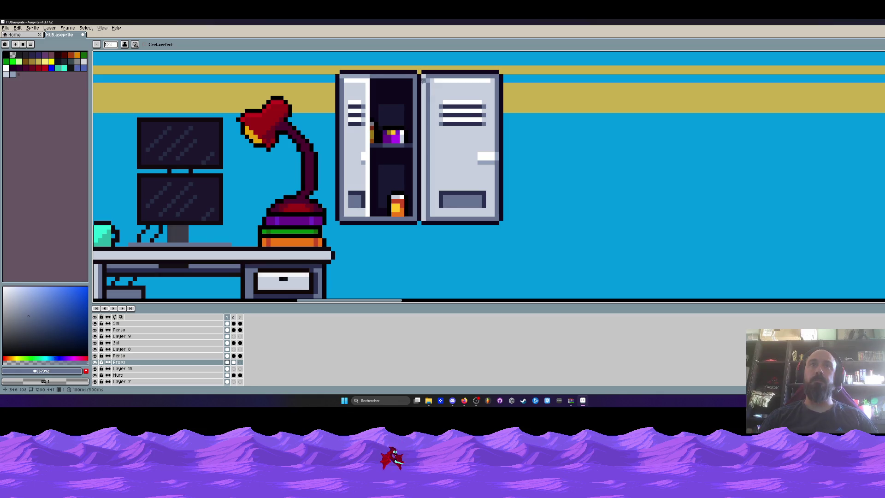
Select the right wall-locker door, shift it one pixel left, and confirm.
key(m)
scroll(485, 66, up, 2)
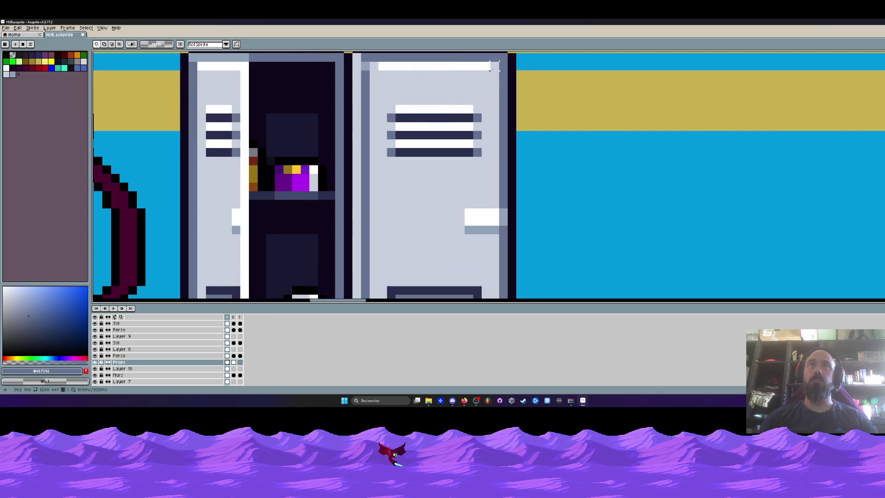
scroll(492, 67, down, 2)
drag(496, 65, 429, 205)
drag(446, 166, 449, 166)
scroll(449, 165, down, 2)
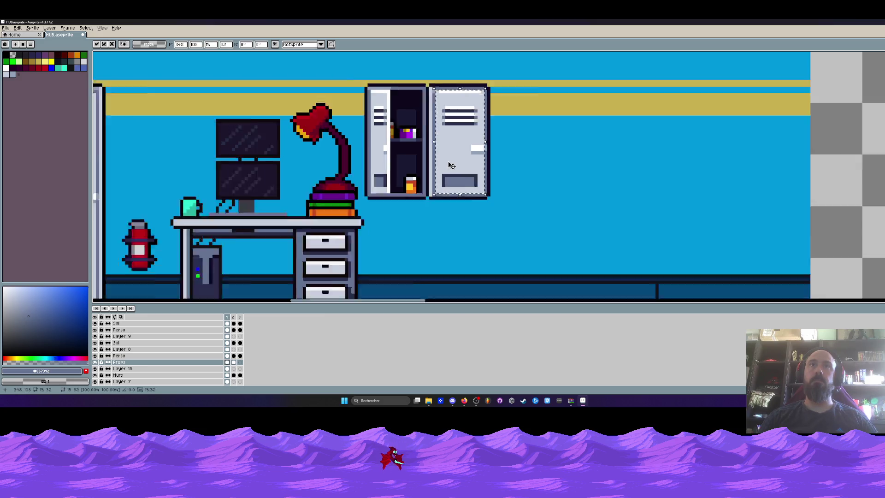
key(Return)
key(ctrl+d)
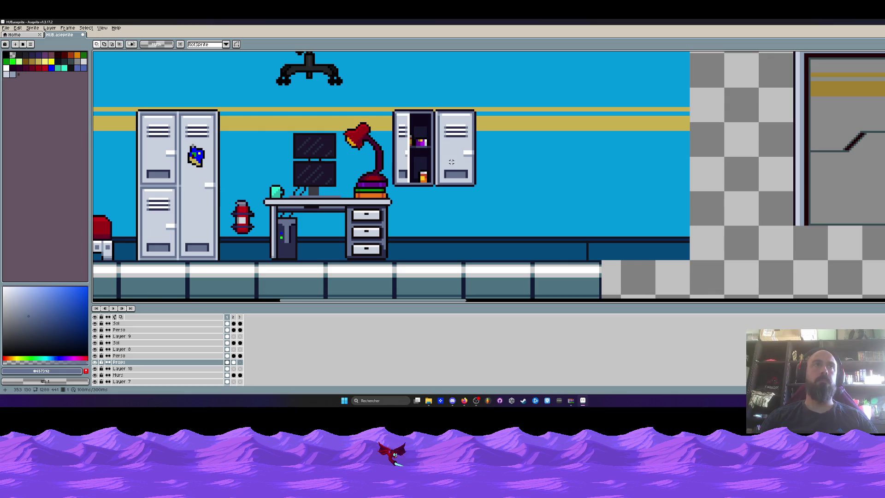
scroll(428, 160, down, 1)
Select the office chair and drop it on the floor beside the desk.
drag(428, 160, 475, 141)
scroll(467, 150, down, 1)
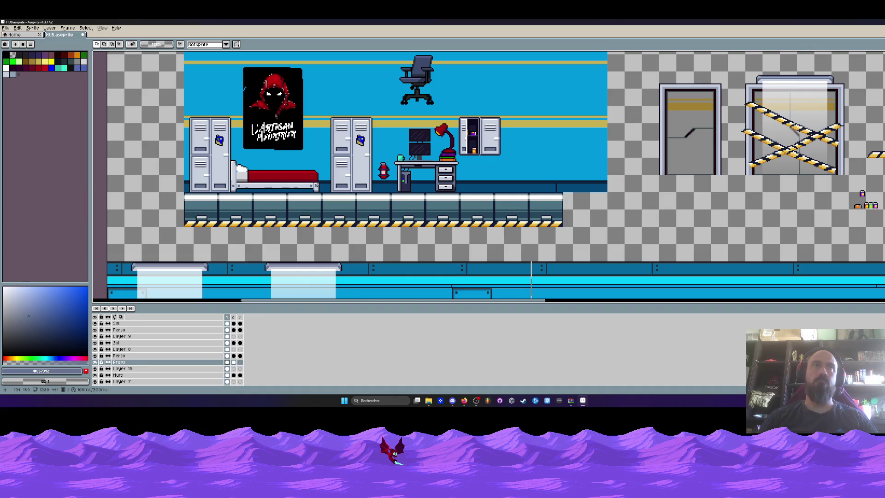
drag(405, 106, 406, 128)
mouse_move(384, 80)
mouse_down()
mouse_move(458, 131)
mouse_move(470, 178)
mouse_move(487, 195)
mouse_move(454, 194)
mouse_move(522, 190)
mouse_up()
scroll(525, 194, down, 1)
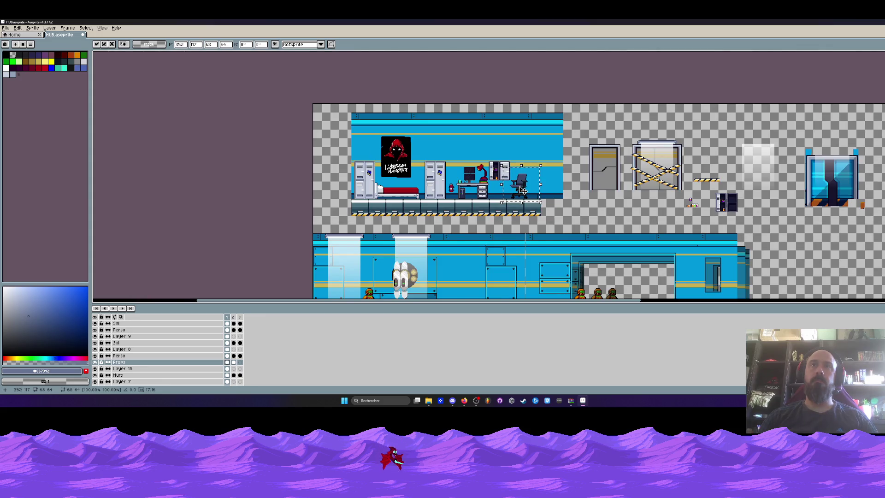
scroll(523, 186, up, 1)
key(Return)
Zoom out and pan to review the furnished bedroom and corridor.
scroll(532, 174, up, 1)
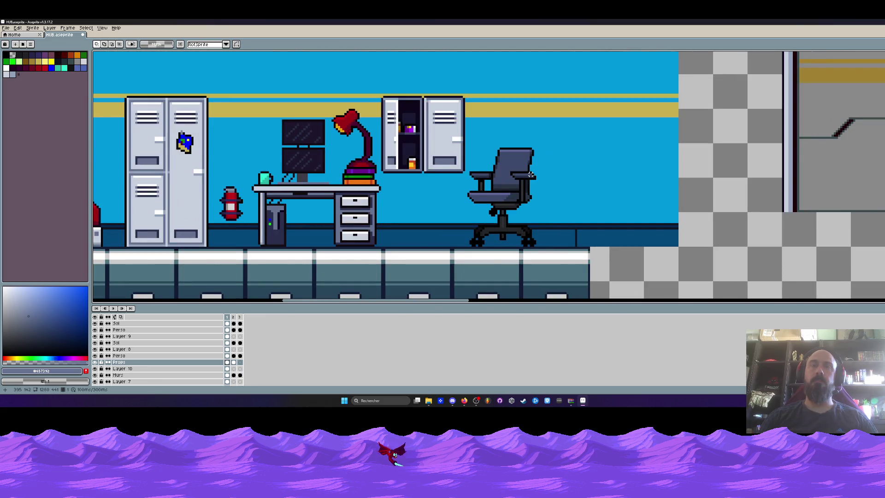
scroll(531, 174, down, 2)
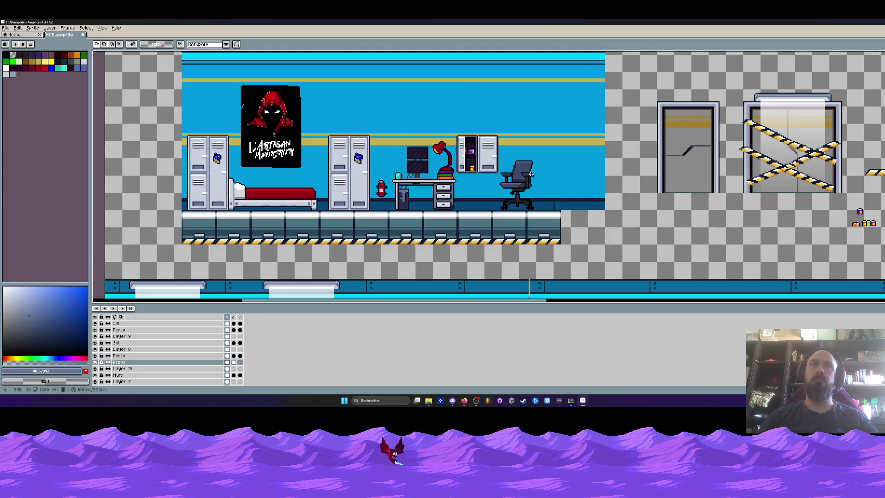
scroll(531, 175, down, 1)
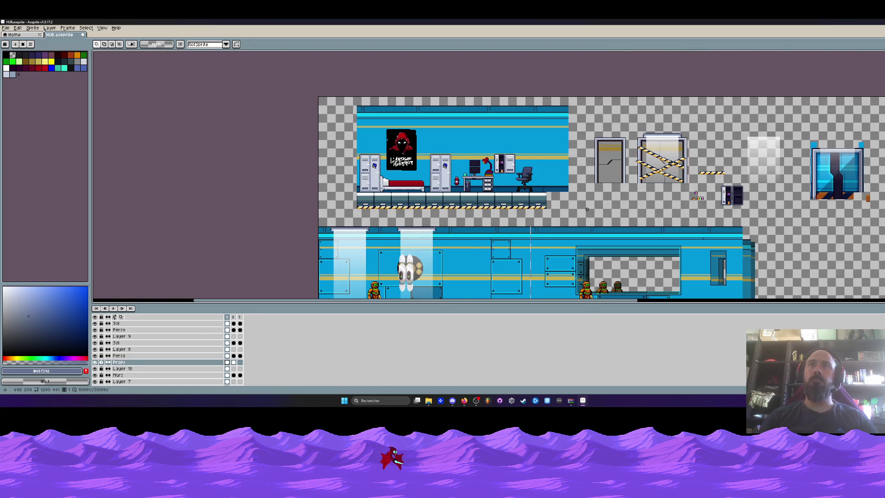
scroll(351, 171, up, 1)
scroll(336, 136, down, 1)
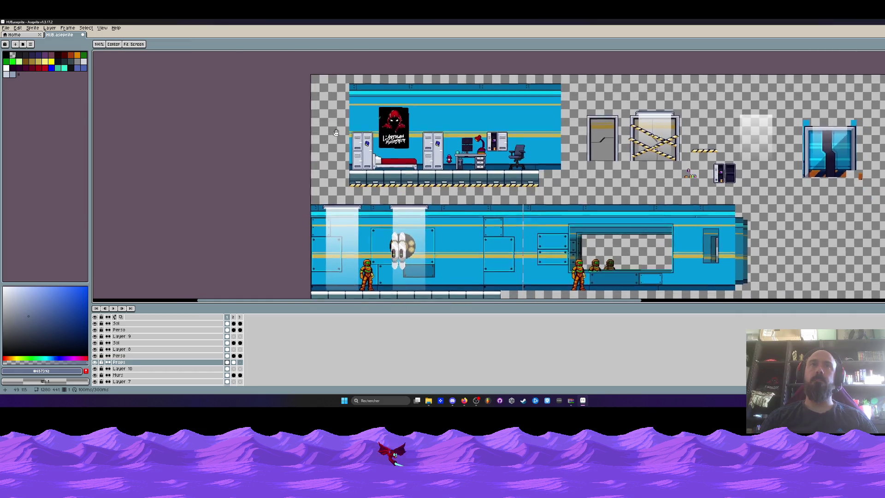
drag(336, 136, 335, 127)
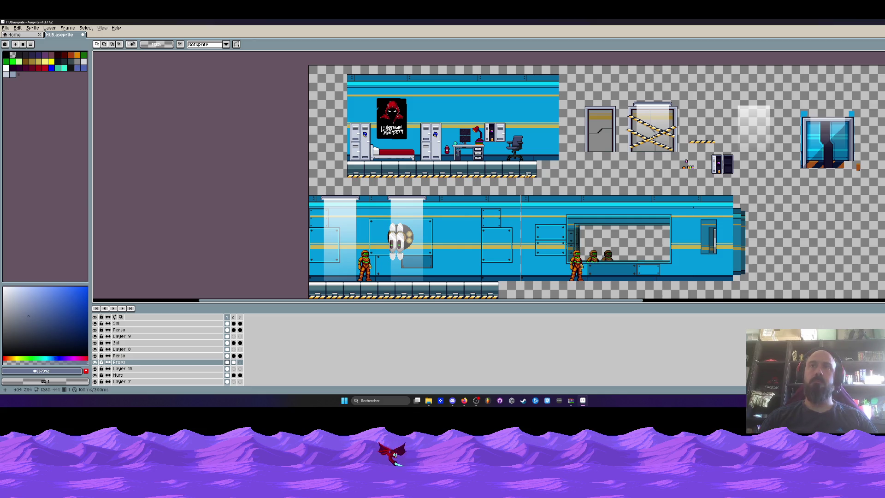
mouse_move(458, 179)
mouse_down()
mouse_move(364, 166)
mouse_move(396, 172)
mouse_up()
scroll(395, 134, up, 2)
Repaint the sticker's green and blue pixels dark red.
scroll(425, 124, up, 1)
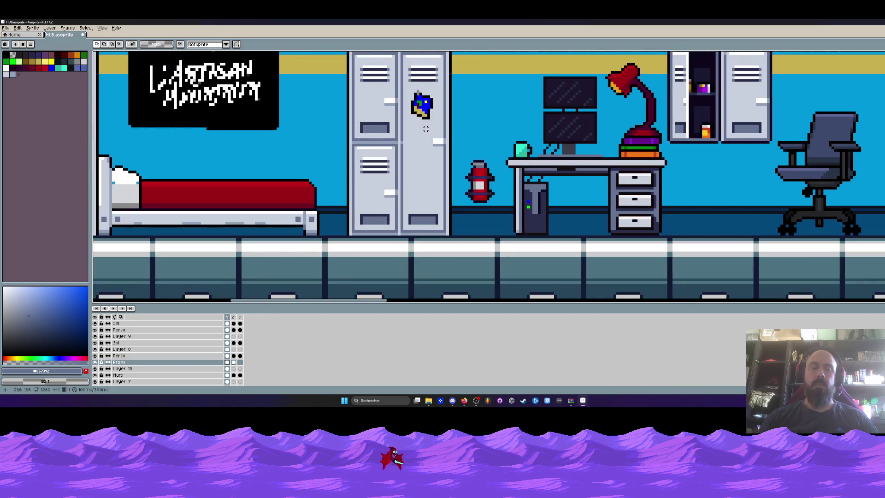
alt+click(425, 128)
scroll(421, 124, up, 2)
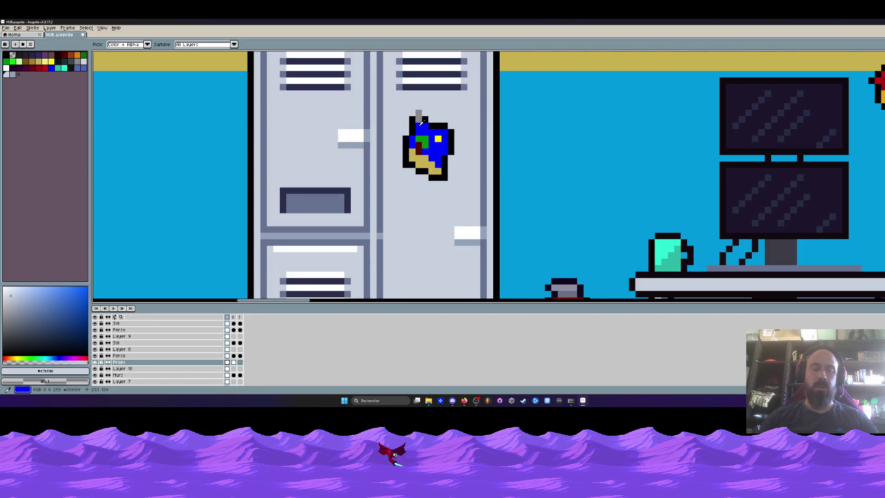
scroll(421, 123, up, 2)
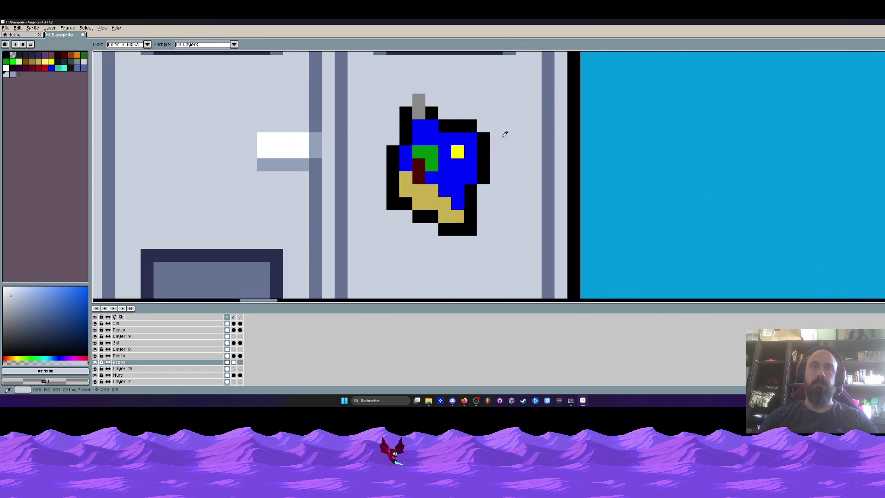
click(453, 140)
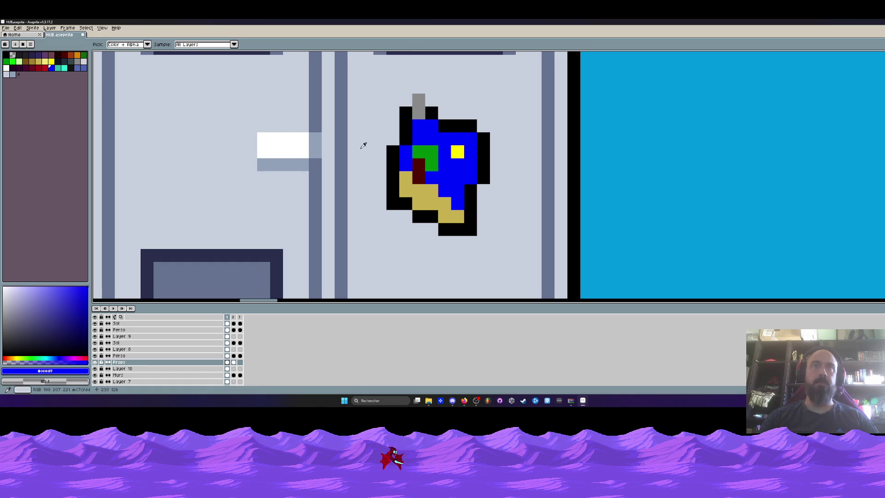
click(67, 60)
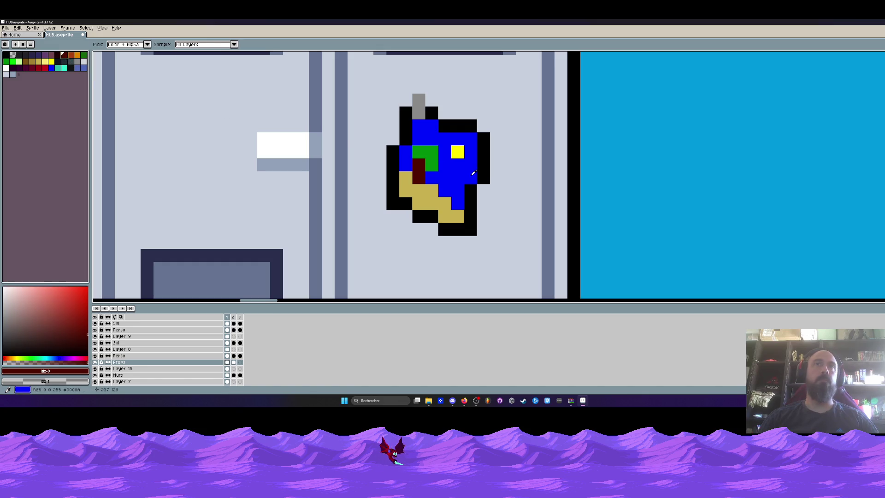
key(b)
click(432, 155)
mouse_move(432, 158)
mouse_down()
mouse_move(443, 156)
mouse_move(412, 191)
mouse_move(453, 210)
mouse_move(443, 185)
mouse_move(456, 166)
mouse_up()
Paint an orange patch at the sticker's centre, discarding the trial gold dabs.
scroll(456, 166, down, 2)
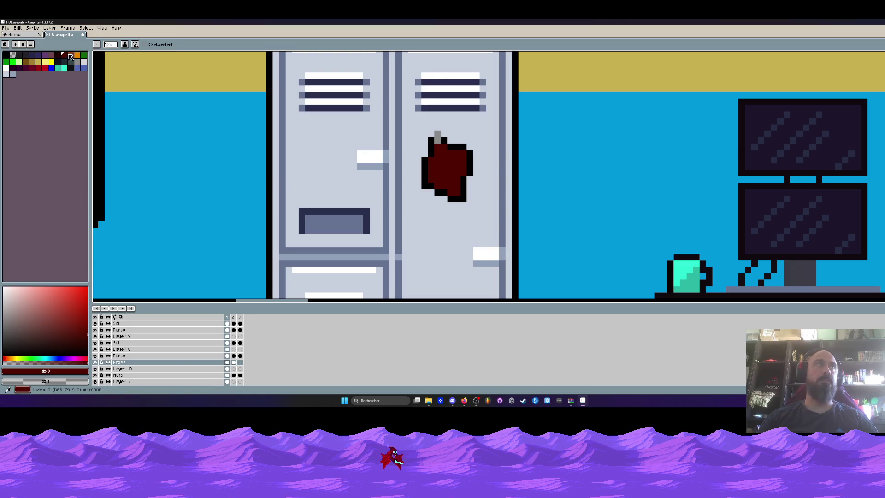
click(25, 61)
scroll(449, 164, up, 3)
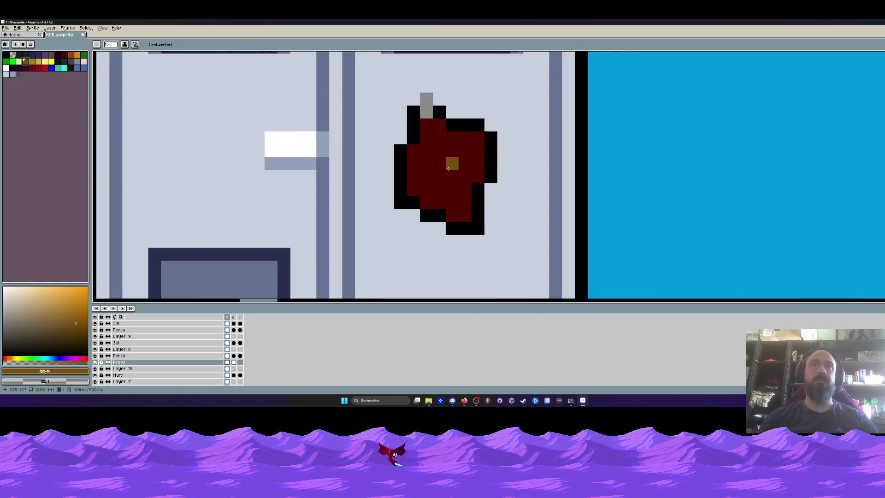
click(449, 165)
key(plus)
click(444, 162)
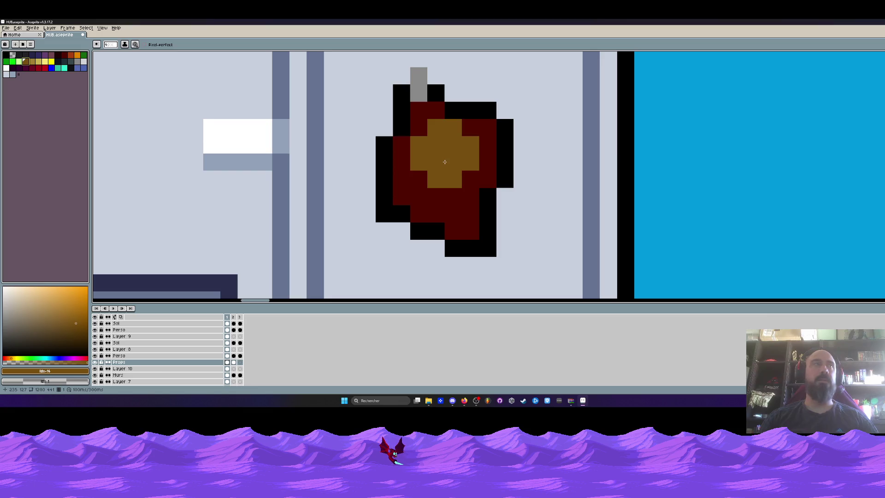
key(ctrl+z)
key(ctrl+z)
click(74, 57)
click(457, 168)
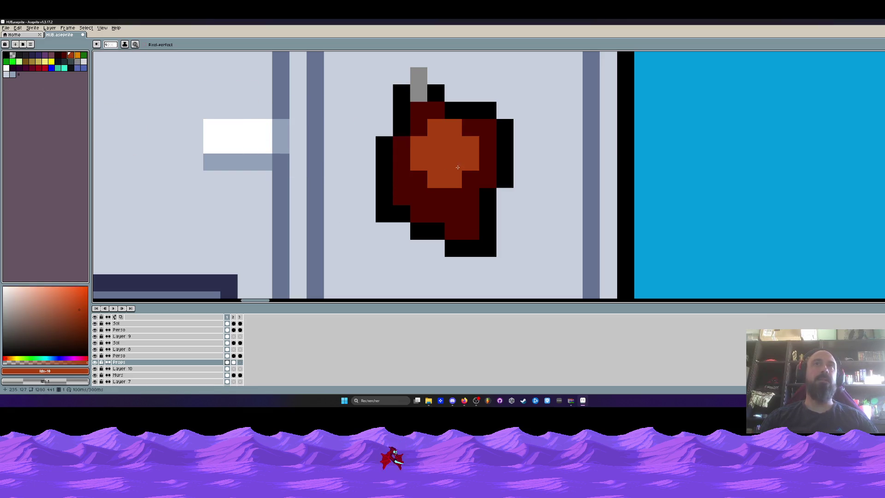
key(minus)
key(minus)
key(minus)
Add gold-orange highlight pixels at the sticker's top and right.
click(78, 56)
click(436, 161)
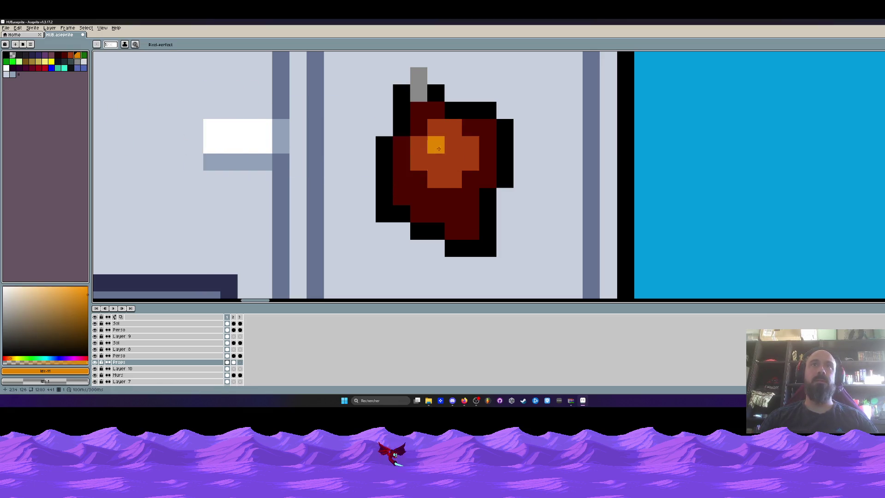
key(ctrl+z)
click(436, 128)
click(452, 128)
click(471, 145)
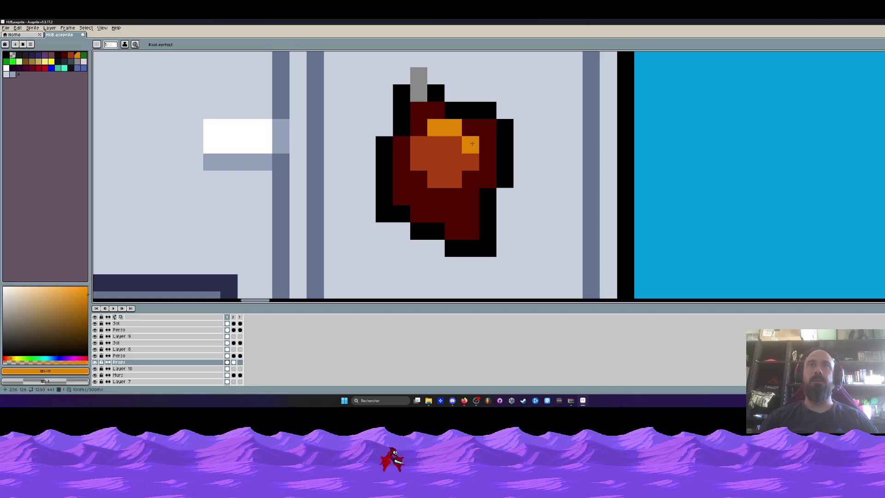
Paint a few green pixels across the sticker's orange centre.
click(84, 55)
click(436, 144)
drag(435, 145, 452, 136)
scroll(463, 164, down, 4)
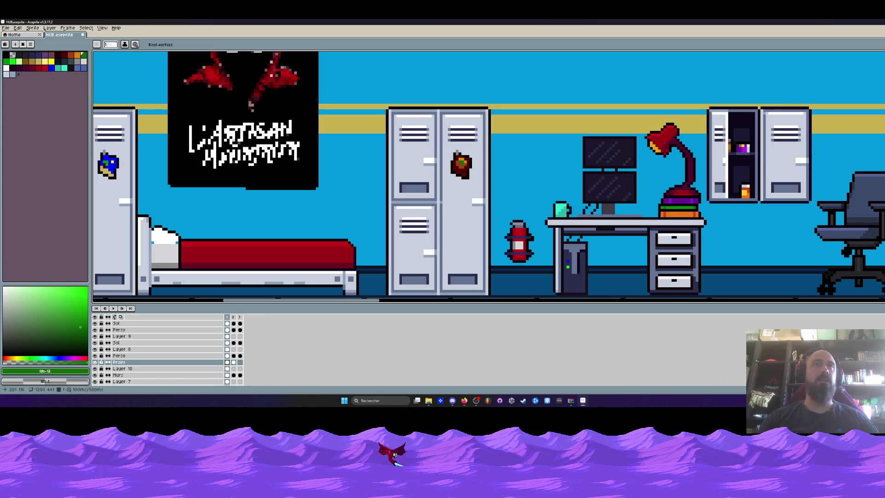
Add an orange L-shaped block of pixels down the sticker's left side.
scroll(460, 166, up, 2)
alt+click(453, 169)
scroll(452, 167, up, 3)
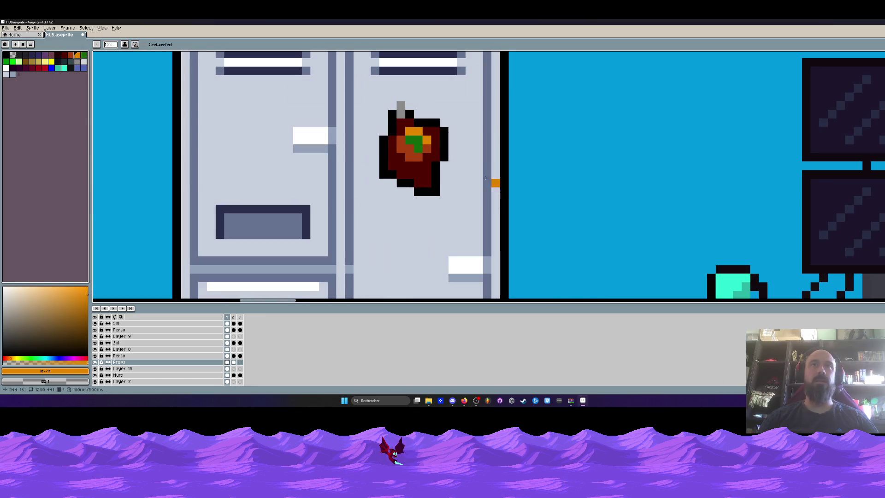
click(386, 155)
drag(386, 167, 399, 168)
click(401, 178)
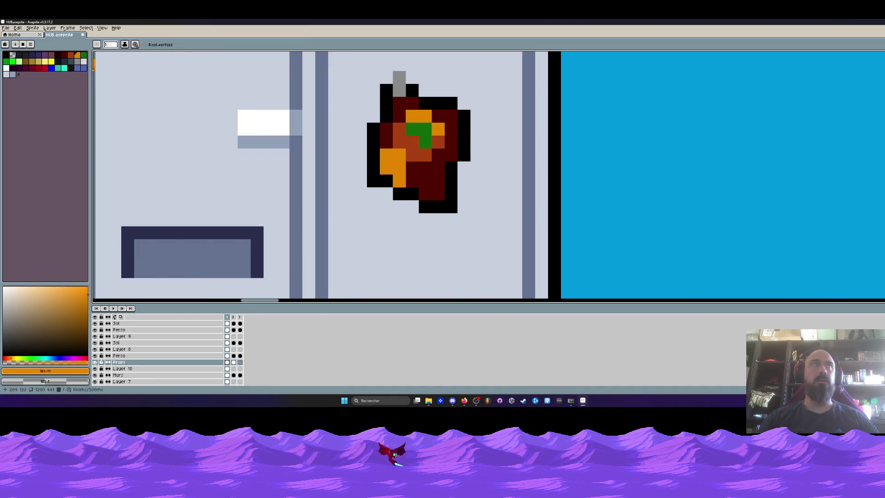
Add a yellow-khaki pixel in the lower centre and two diagonal bright-green pixels.
click(38, 61)
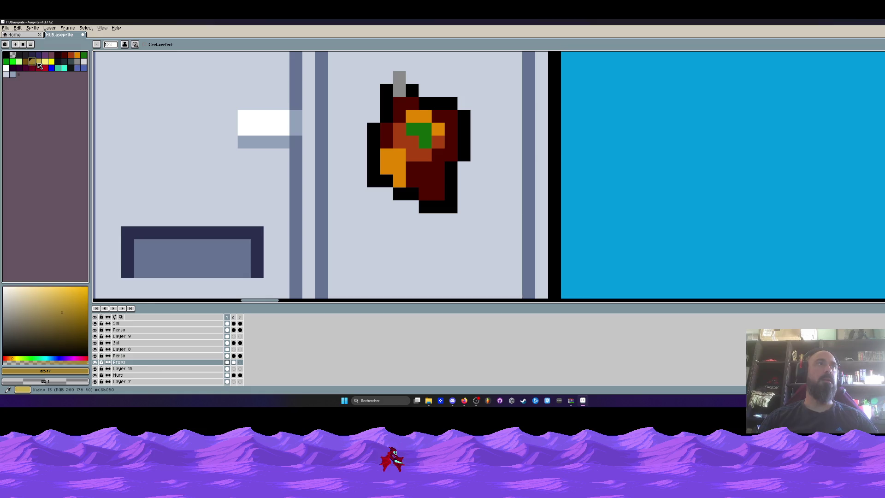
click(433, 172)
scroll(435, 182, down, 3)
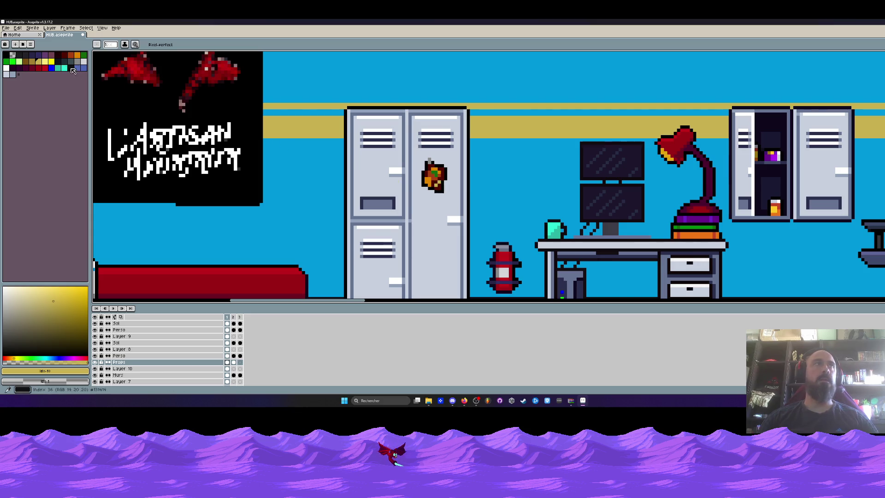
click(16, 61)
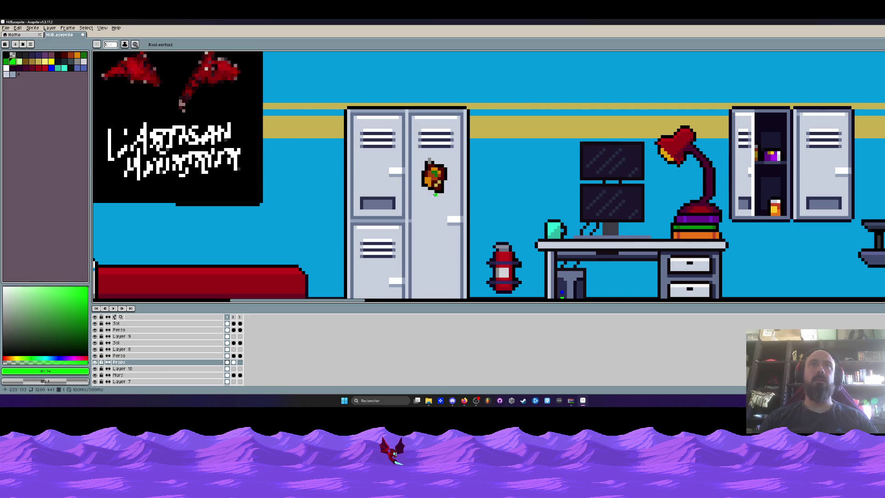
scroll(430, 189, up, 3)
drag(417, 159, 422, 168)
Add tan pixels to the sticker's lower part, then pick a darker green.
scroll(423, 169, down, 3)
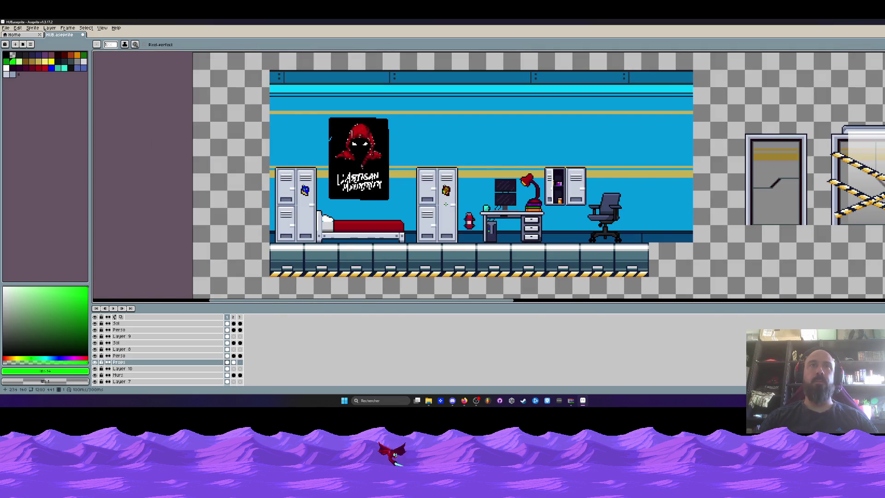
scroll(445, 203, up, 2)
scroll(445, 201, up, 2)
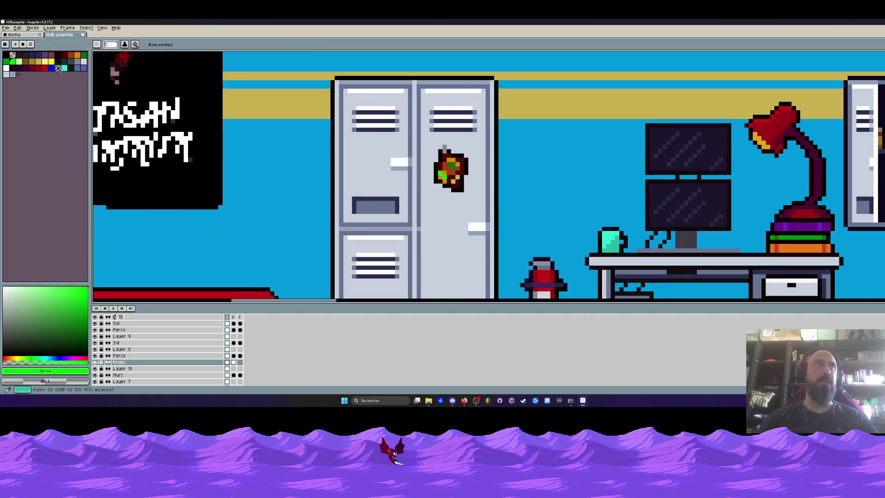
click(80, 60)
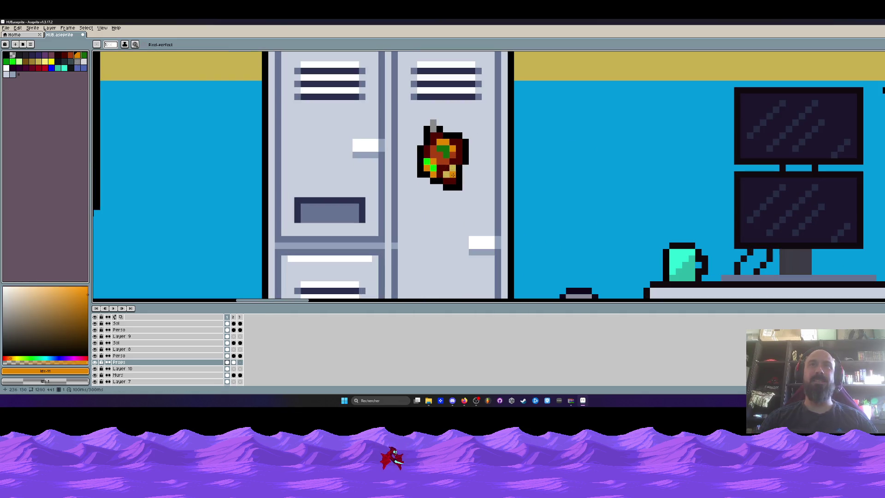
click(39, 62)
click(451, 179)
scroll(450, 180, down, 2)
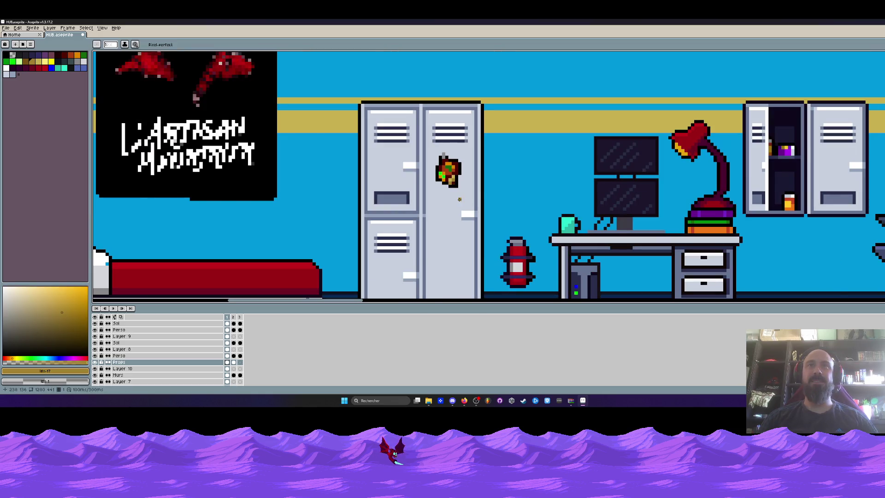
scroll(451, 182, down, 1)
scroll(454, 184, up, 3)
click(6, 61)
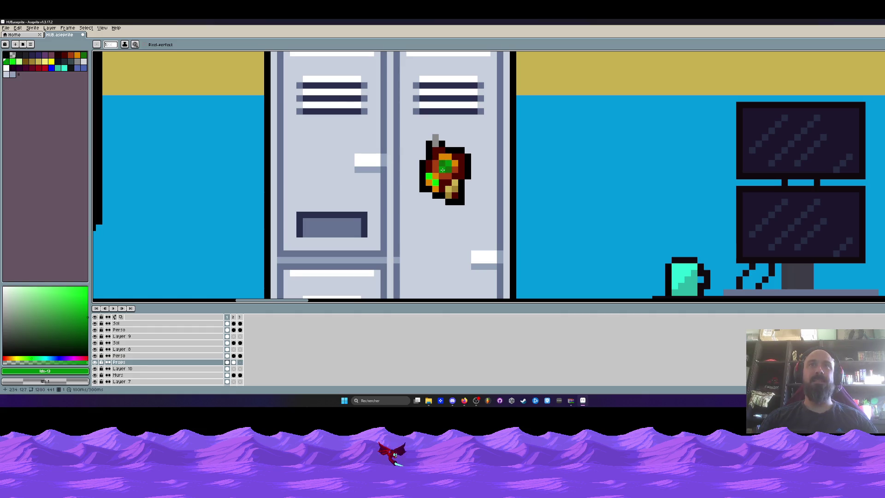
scroll(455, 181, down, 2)
scroll(474, 188, down, 1)
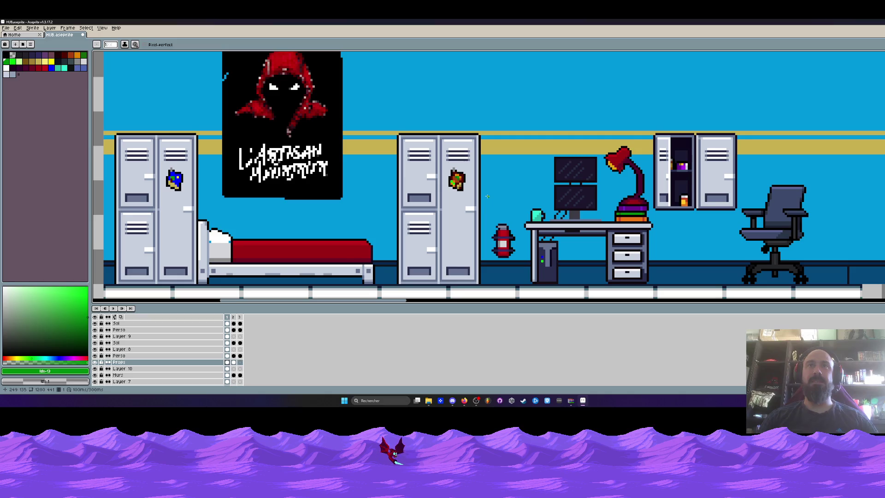
scroll(487, 196, up, 3)
Marquee-select the area around the locker sticker.
key(m)
key(ctrl+z)
key(ctrl+z)
key(ctrl+z)
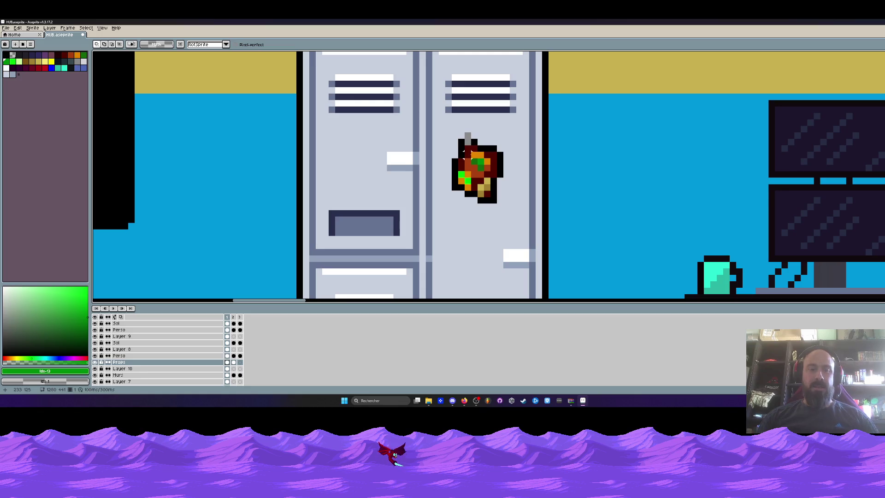
drag(444, 131, 517, 210)
Flip the sticker horizontally, drag it slightly lower and deselect.
key(shift+h)
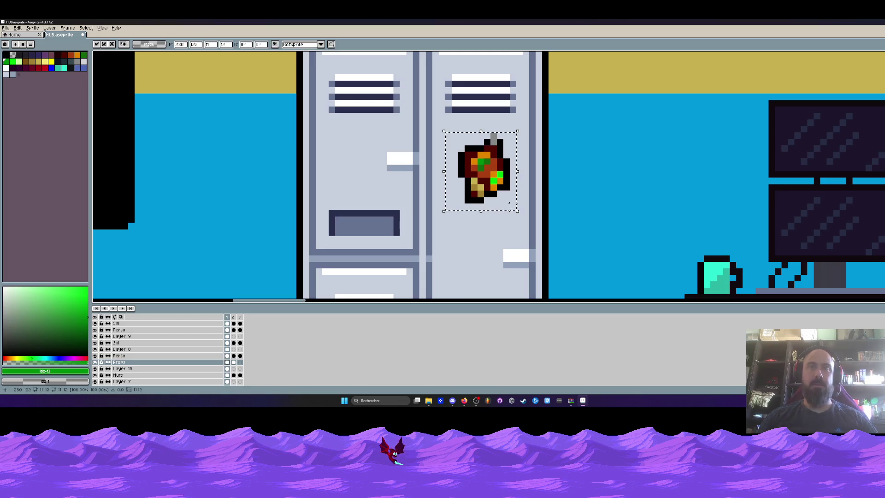
scroll(496, 184, down, 3)
drag(494, 103, 481, 149)
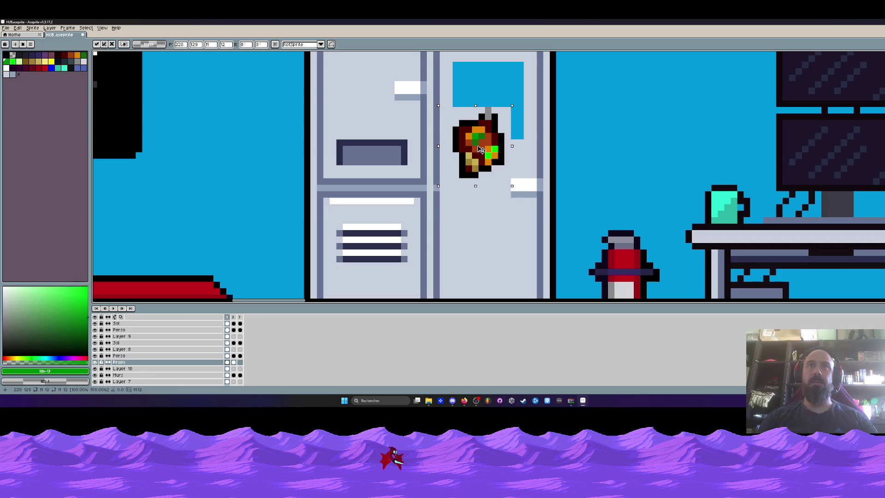
key(ctrl+d)
Fill the blue gap above the sticker with the sampled locker light grey.
key(i)
click(478, 198)
key(g)
click(498, 85)
Select the whole upper room and reposition it above the corridor.
scroll(498, 85, down, 3)
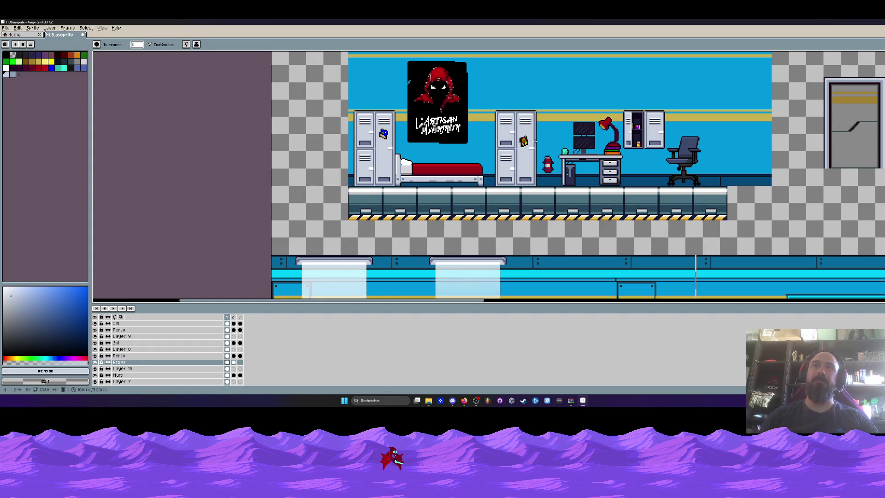
mouse_move(535, 141)
mouse_down()
mouse_move(502, 146)
mouse_move(449, 188)
mouse_up()
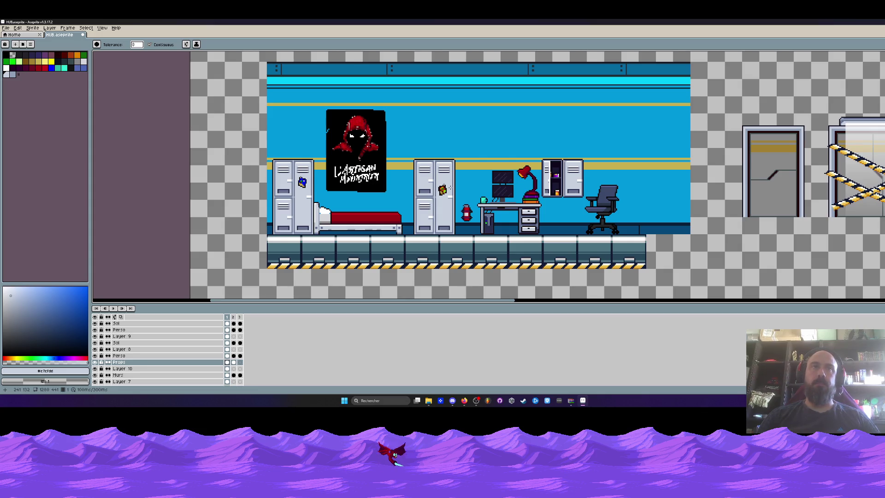
scroll(345, 201, down, 2)
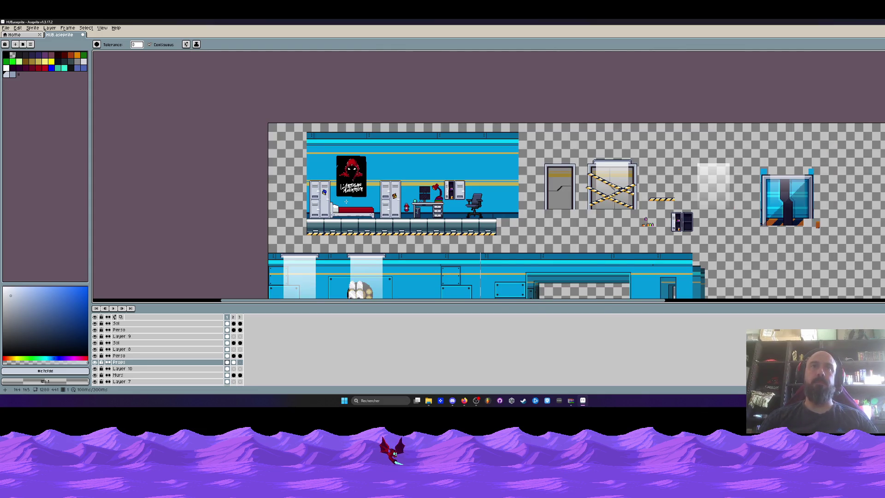
key(m)
mouse_move(268, 123)
mouse_down()
mouse_move(361, 147)
mouse_move(538, 244)
mouse_up()
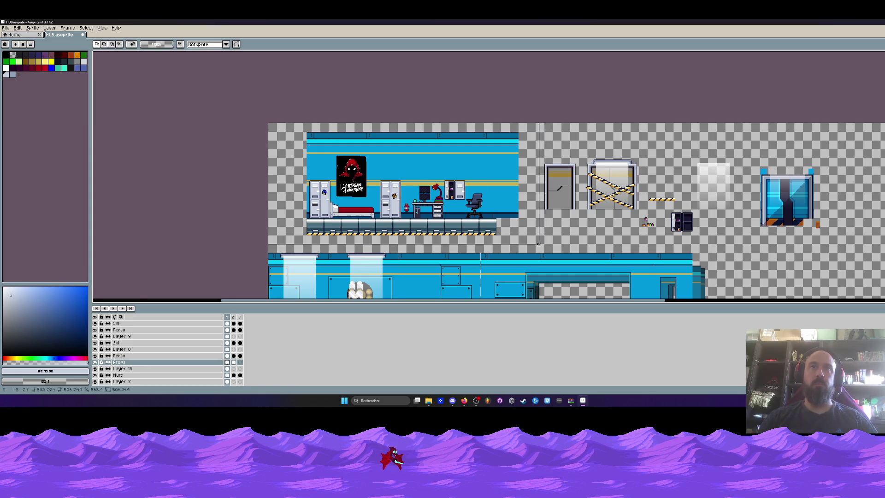
scroll(427, 212, up, 2)
drag(429, 212, 450, 211)
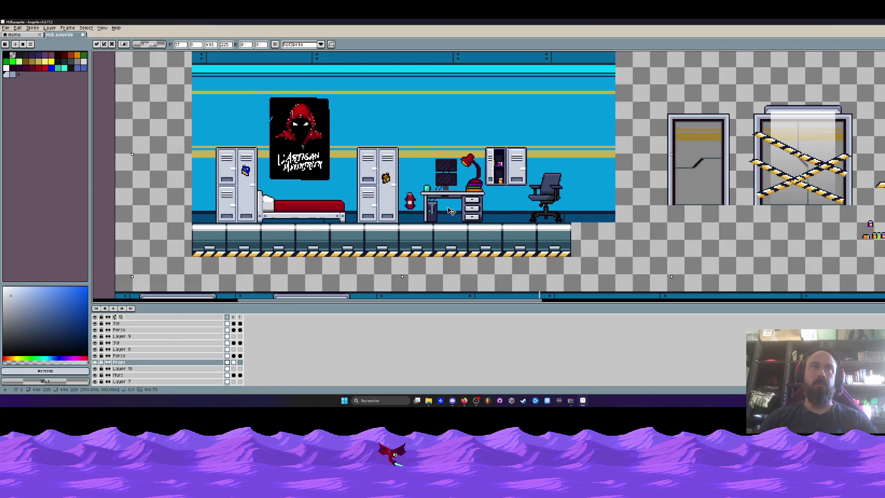
key(Return)
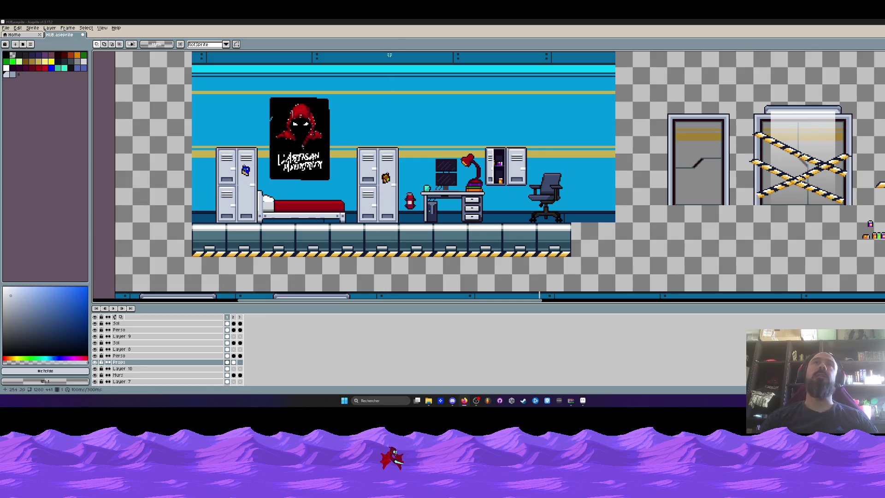
Zoom in on the furnished bedroom with its lockers, poster, desk and cabinet.
scroll(391, 142, down, 1)
scroll(391, 141, up, 1)
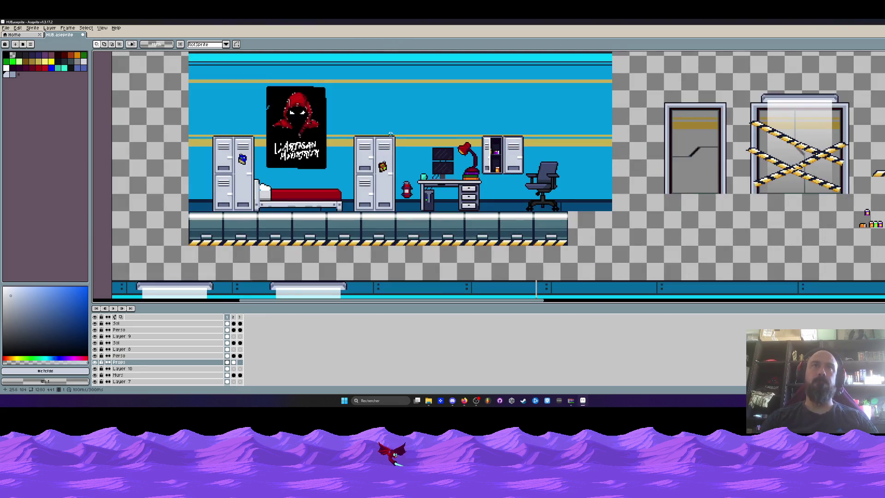
scroll(391, 134, up, 2)
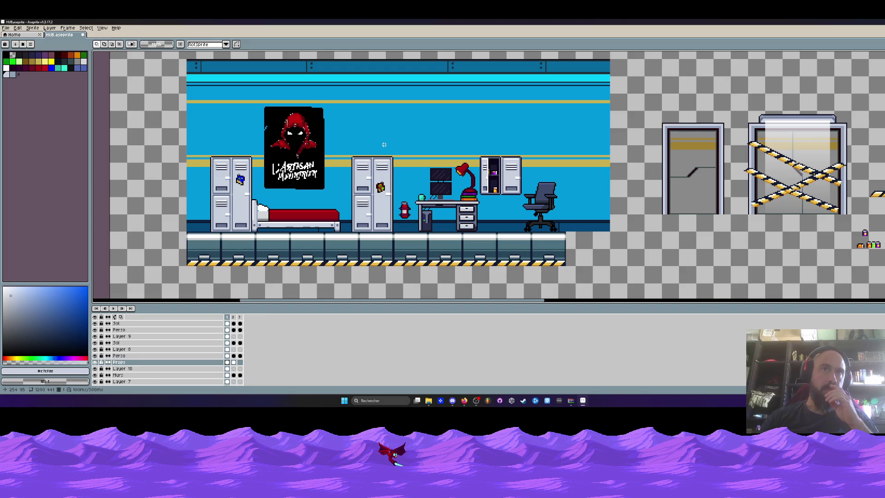
scroll(384, 144, up, 1)
scroll(384, 145, down, 1)
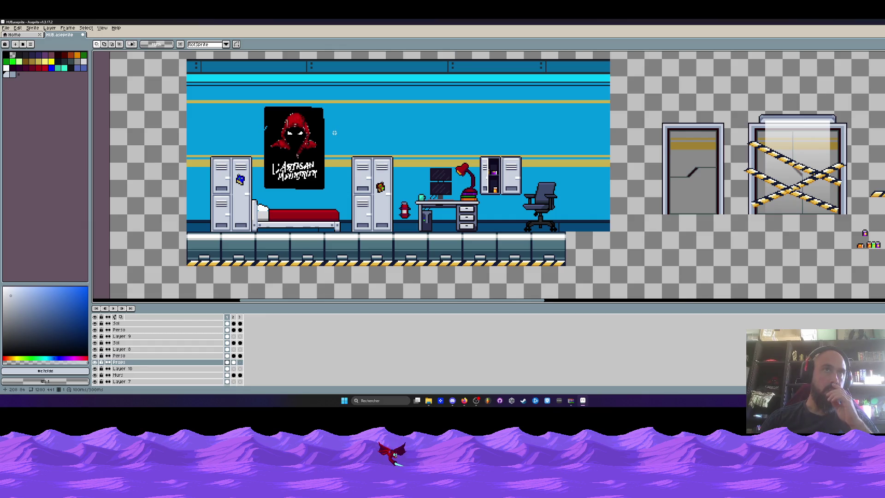
scroll(322, 106, up, 2)
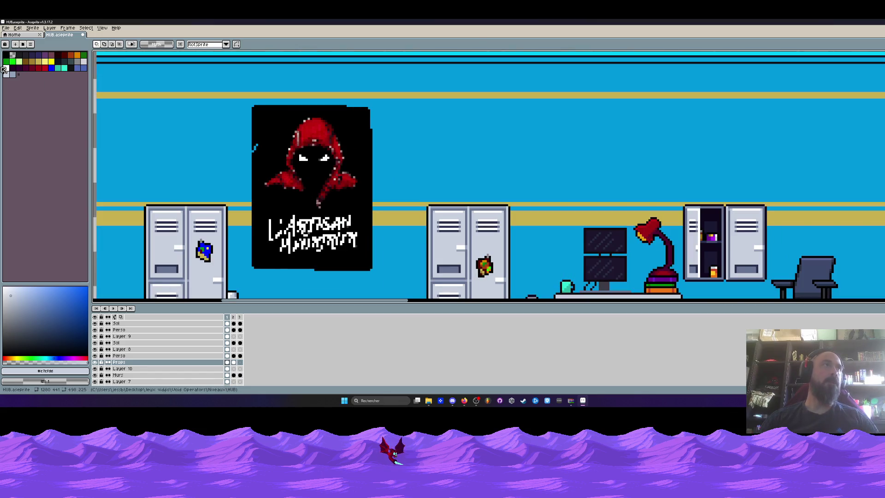
On a new layer, paint white tape at the poster's top-left corner with a 2-pixel pencil.
click(6, 68)
key(shift+n)
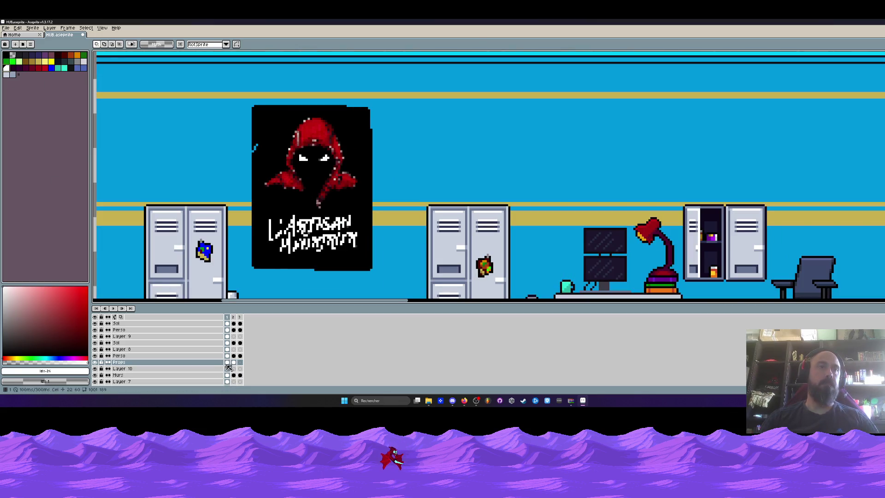
key(b)
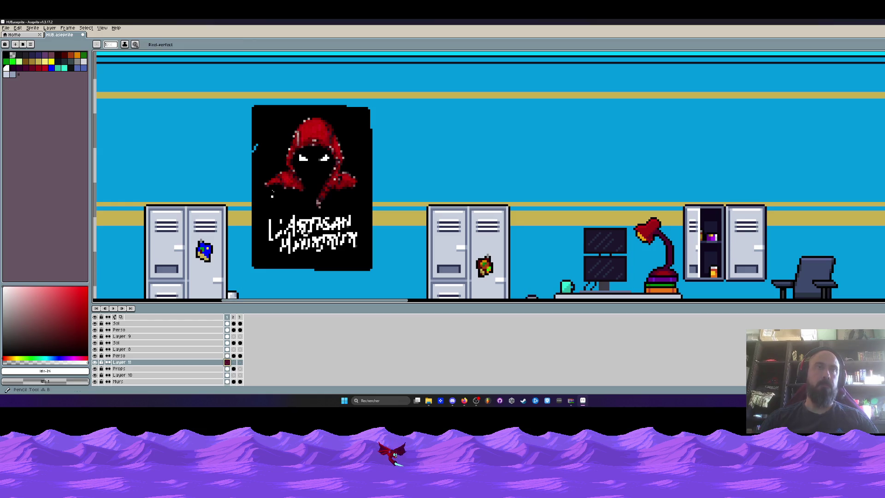
scroll(270, 107, up, 2)
click(233, 98)
drag(233, 92, 236, 97)
key(minus)
key(minus)
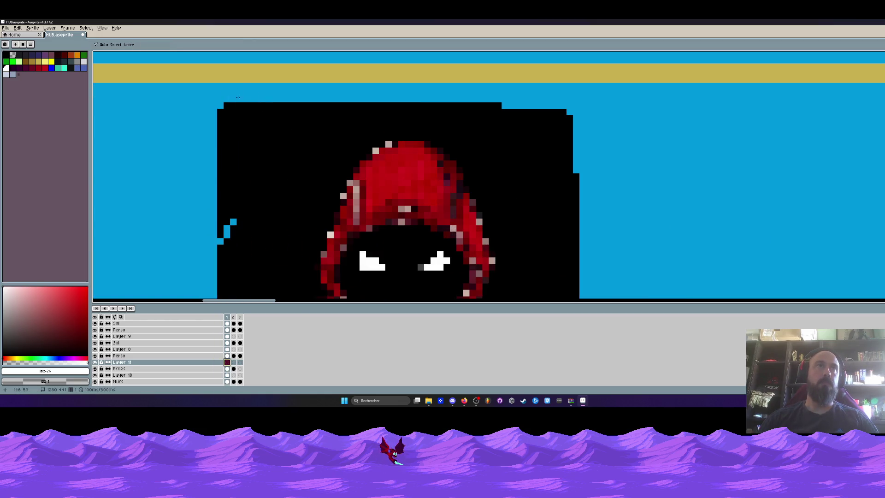
key(plus)
click(237, 112)
Tape the poster's top-right corner, then start lowering the tape layer's opacity in its properties.
click(560, 112)
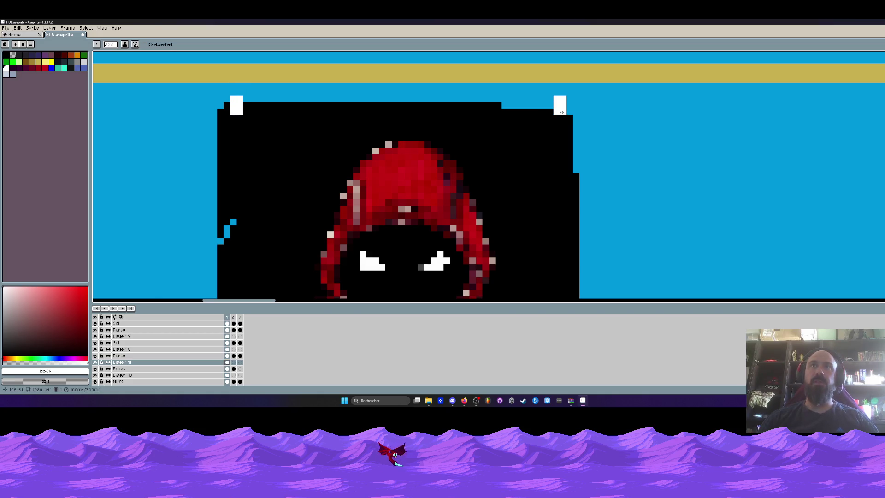
key(h)
scroll(507, 161, down, 3)
scroll(498, 165, up, 2)
key(b)
scroll(492, 154, up, 1)
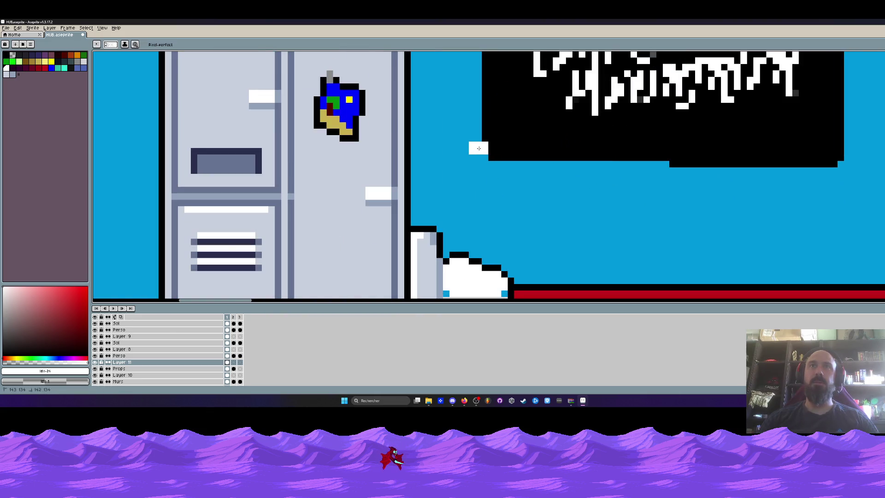
scroll(479, 149, down, 3)
scroll(551, 189, up, 2)
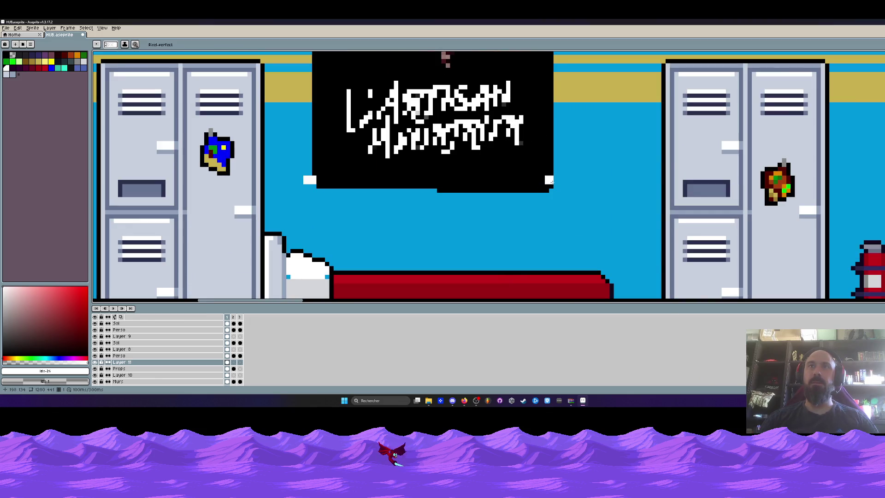
scroll(560, 189, down, 3)
scroll(568, 187, up, 2)
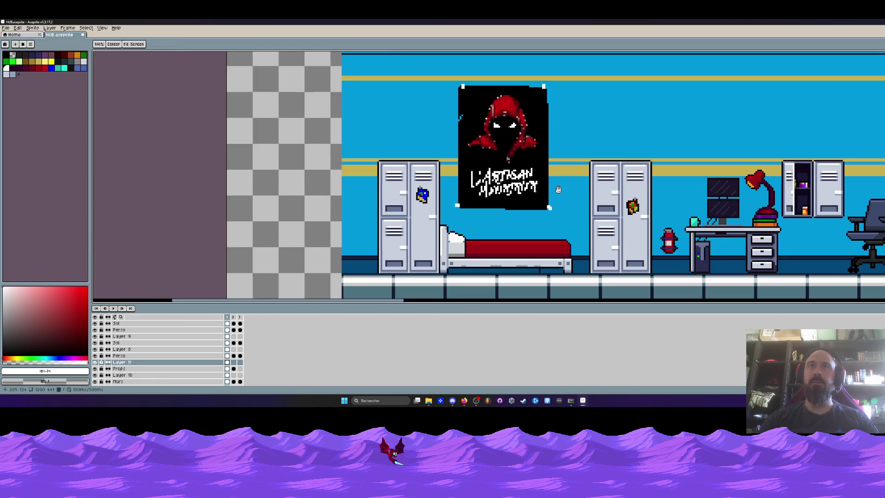
double_click(122, 362)
click(159, 244)
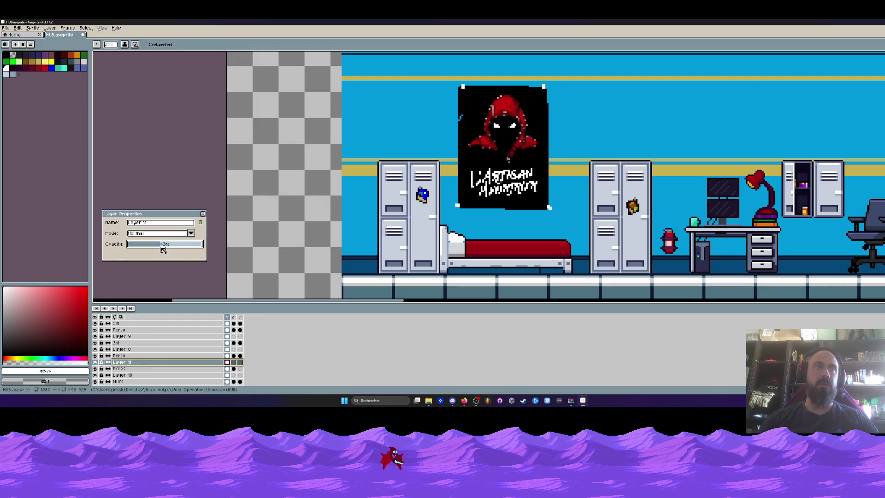
Set Layer 11's opacity to 70% and close Layer Properties.
scroll(490, 91, up, 1)
click(183, 248)
drag(182, 247, 180, 247)
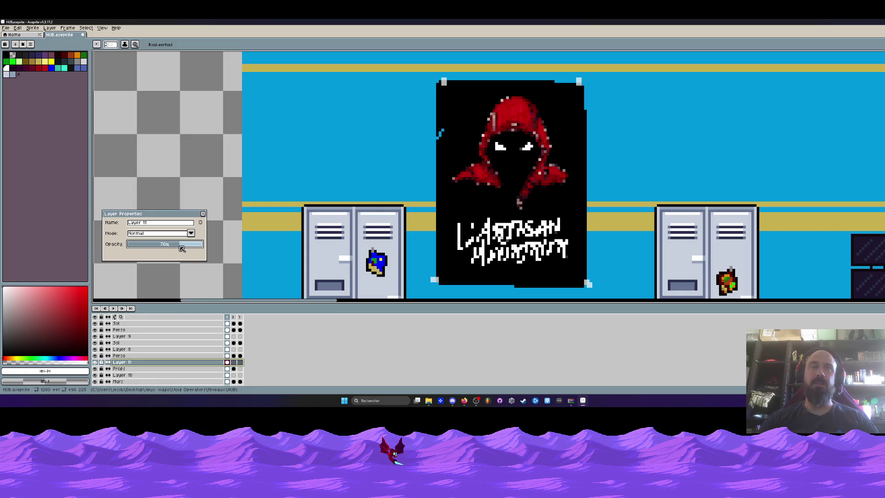
click(203, 213)
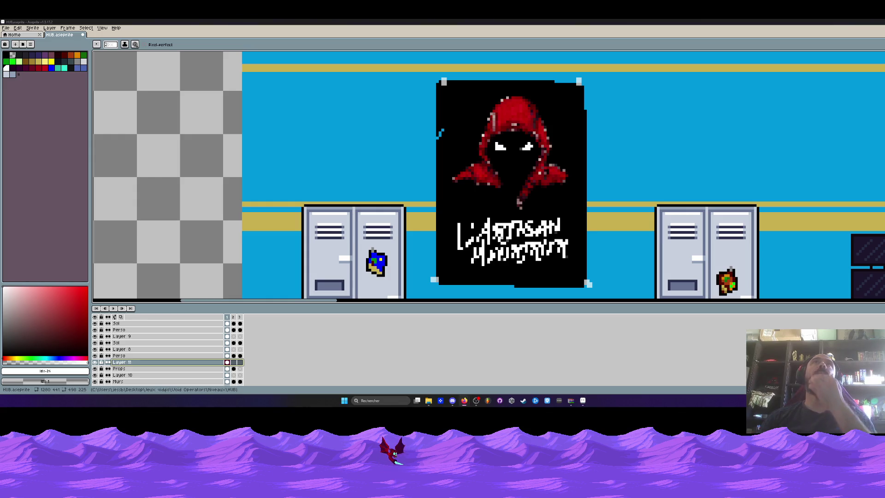
scroll(365, 253, down, 4)
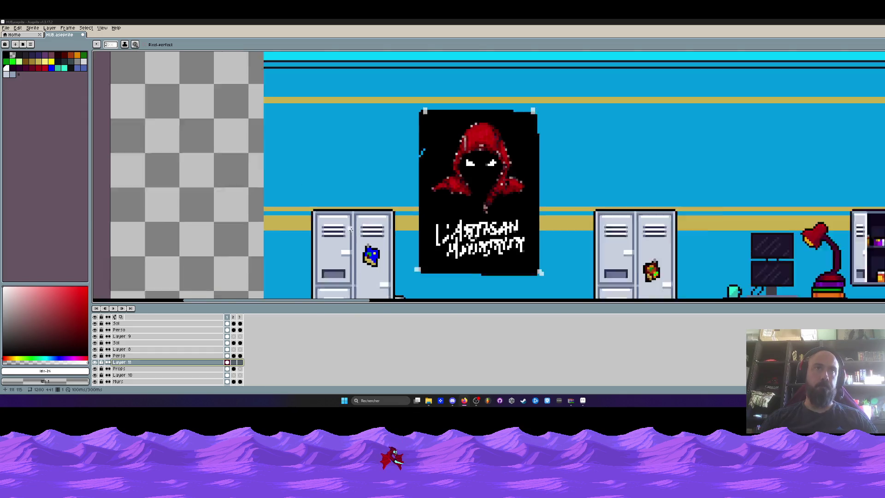
scroll(365, 253, up, 1)
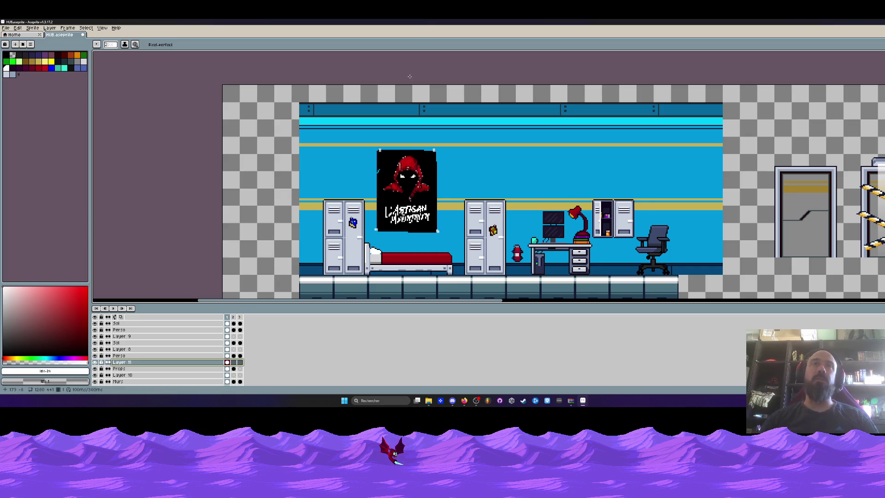
scroll(407, 71, down, 1)
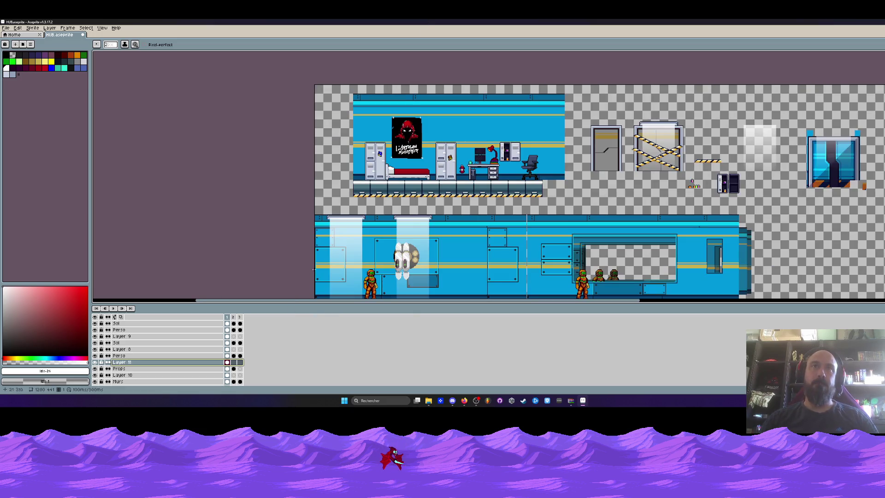
Merge the tape layer down into the Props layer.
right_click(134, 364)
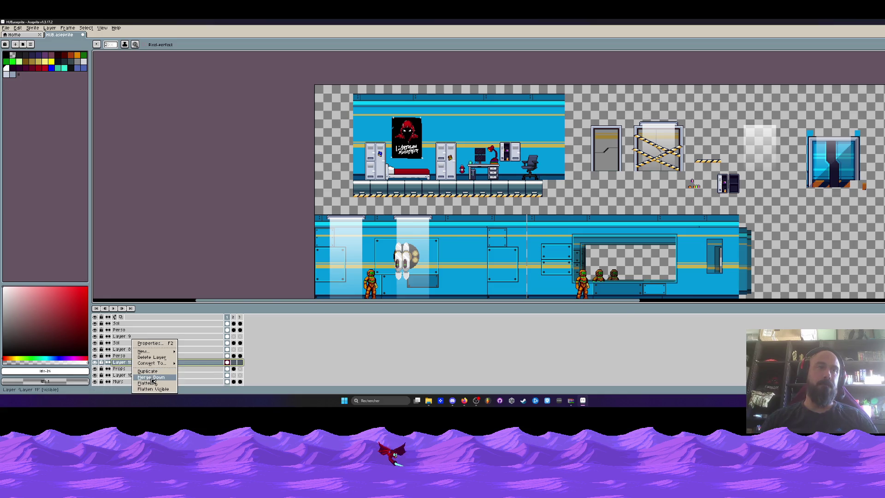
click(151, 357)
scroll(403, 139, up, 2)
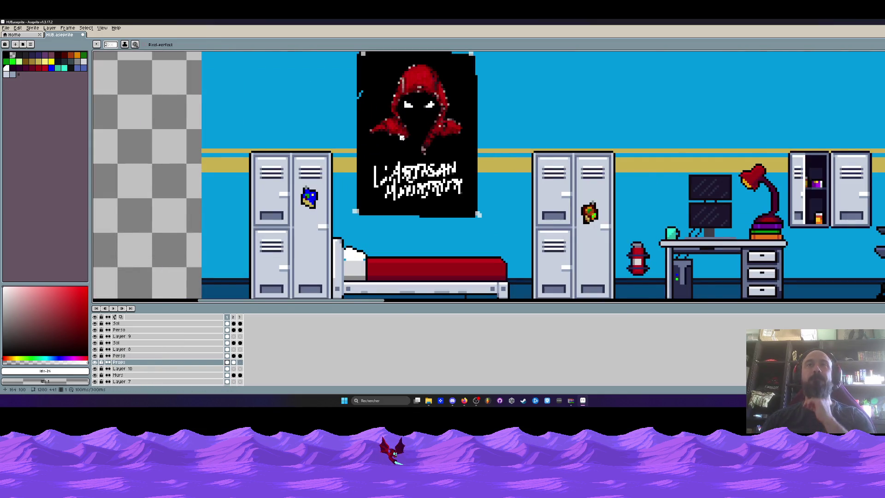
scroll(402, 137, down, 1)
Copy the bedroom props onto a new layer and nudge the copy a few pixels right.
click(227, 362)
key(m)
scroll(404, 187, down, 1)
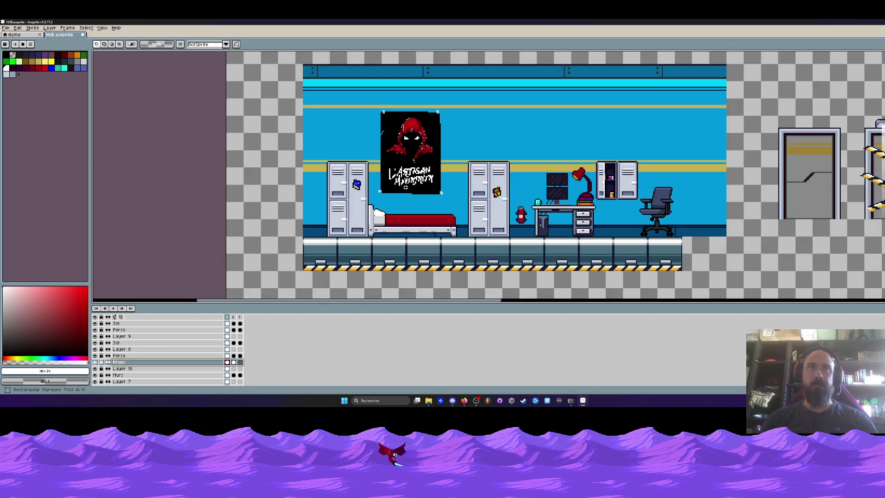
drag(786, 280, 786, 280)
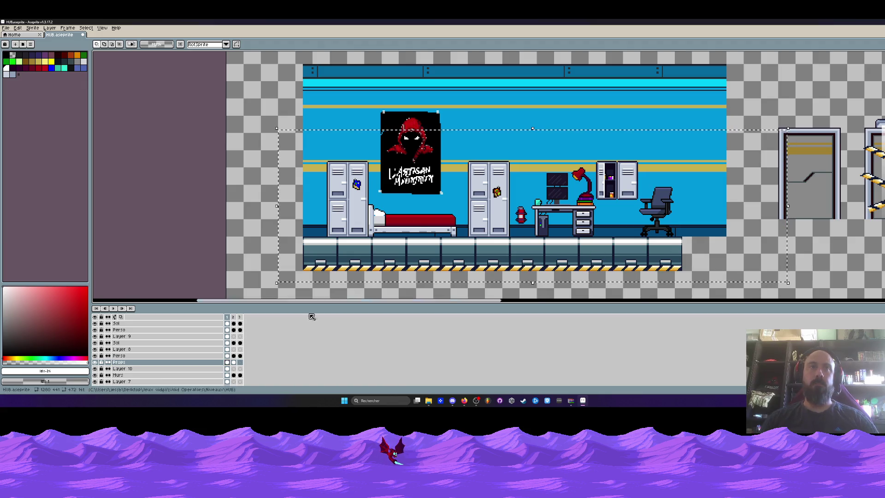
key(shift+n)
click(232, 367)
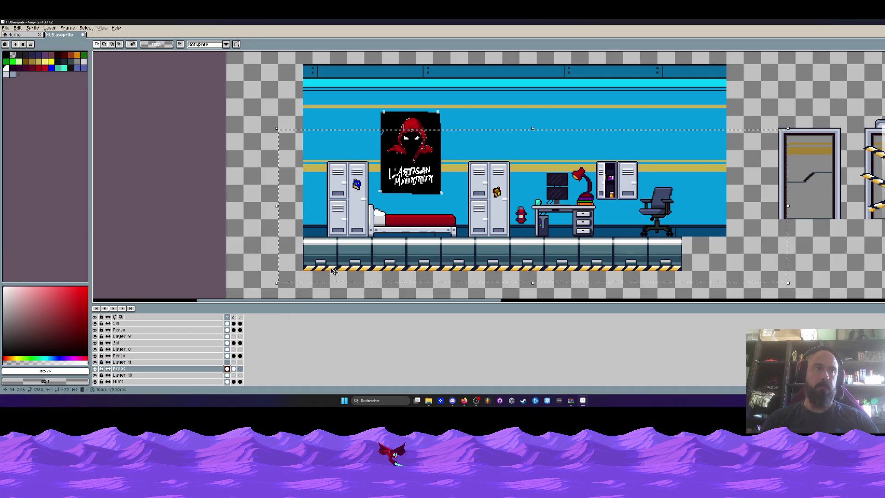
click(227, 362)
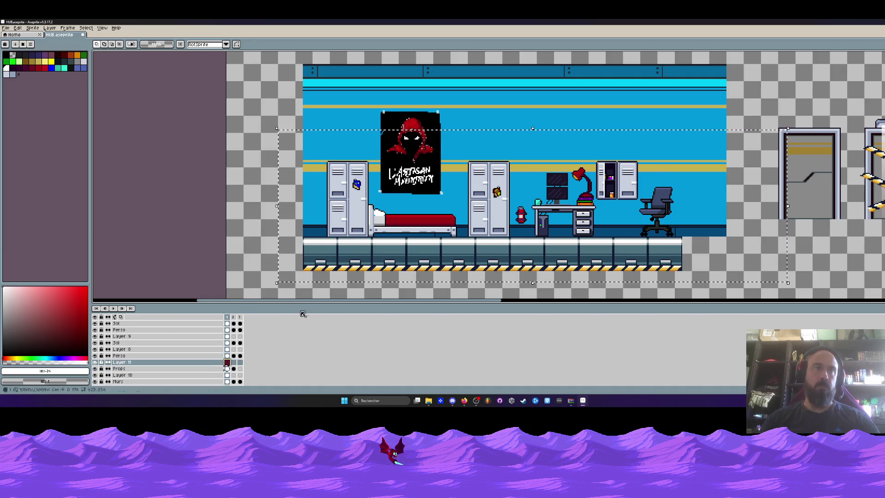
scroll(362, 193, up, 3)
drag(363, 193, 366, 189)
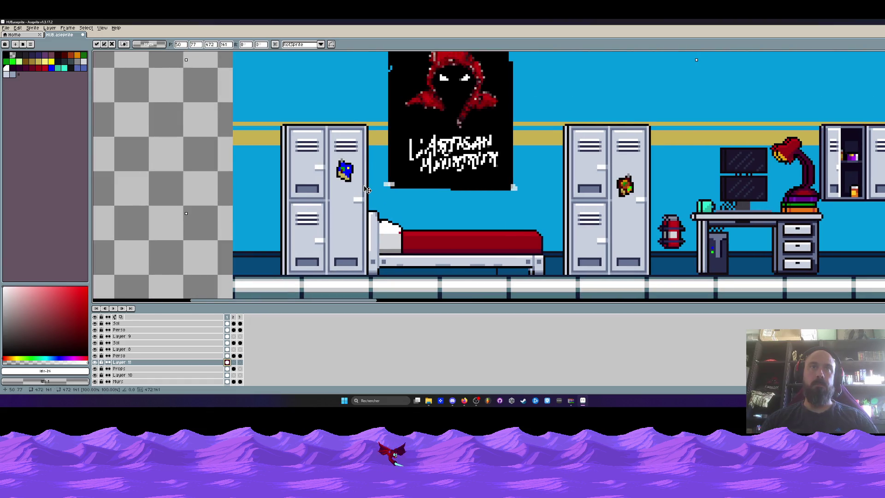
Darken the copy to black with Brightness/Contrast and move it beneath the Props layer.
click(18, 27)
mouse_move(30, 165)
click(129, 166)
drag(82, 151, 49, 153)
click(154, 144)
scroll(302, 172, down, 2)
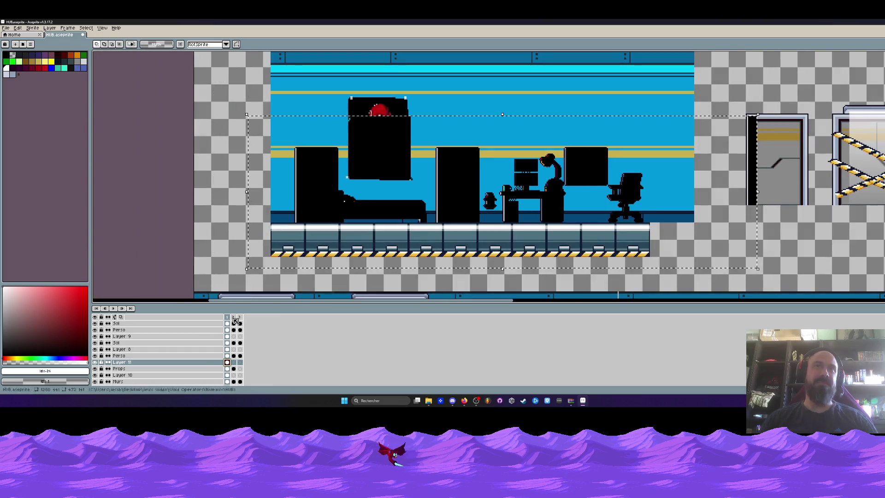
mouse_move(156, 363)
mouse_down()
mouse_move(138, 365)
mouse_move(140, 372)
mouse_up()
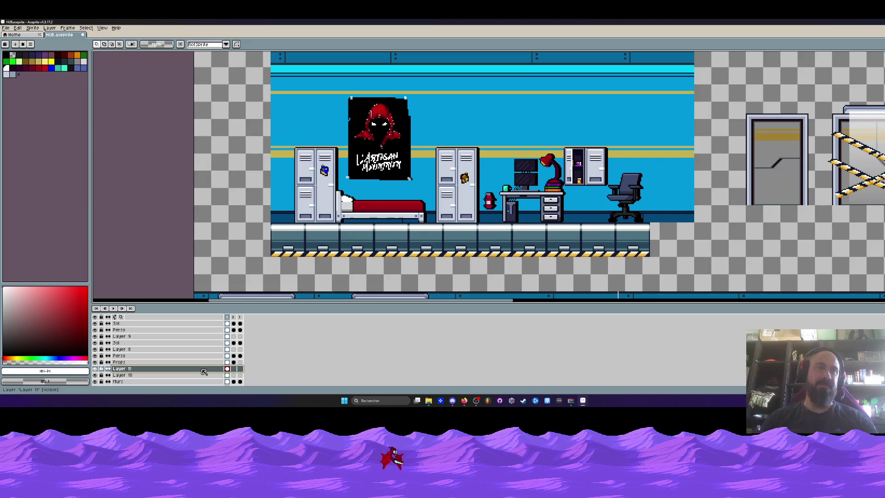
Set the shadow layer (Layer 11) to about 40% opacity and close its properties.
double_click(193, 369)
click(177, 243)
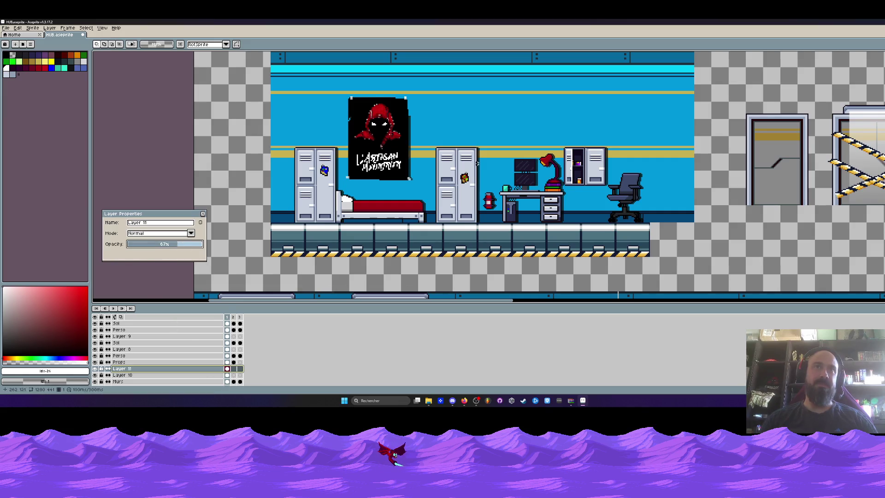
scroll(381, 212, up, 2)
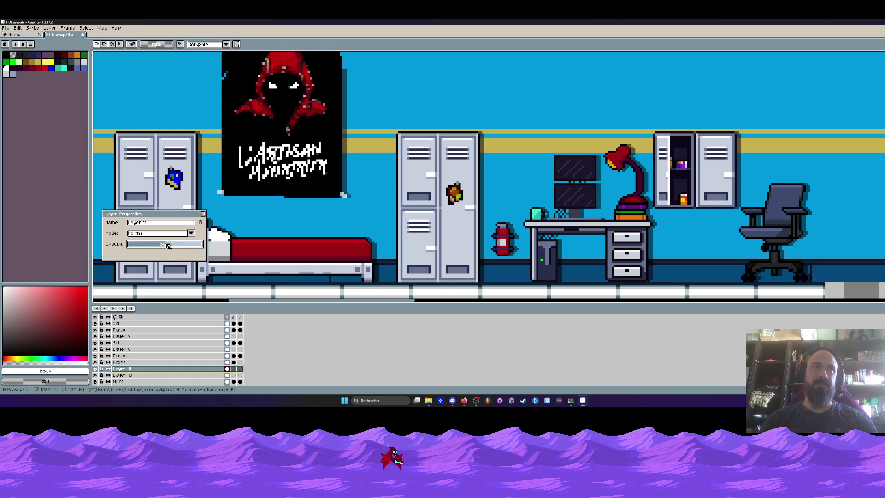
drag(147, 247, 161, 245)
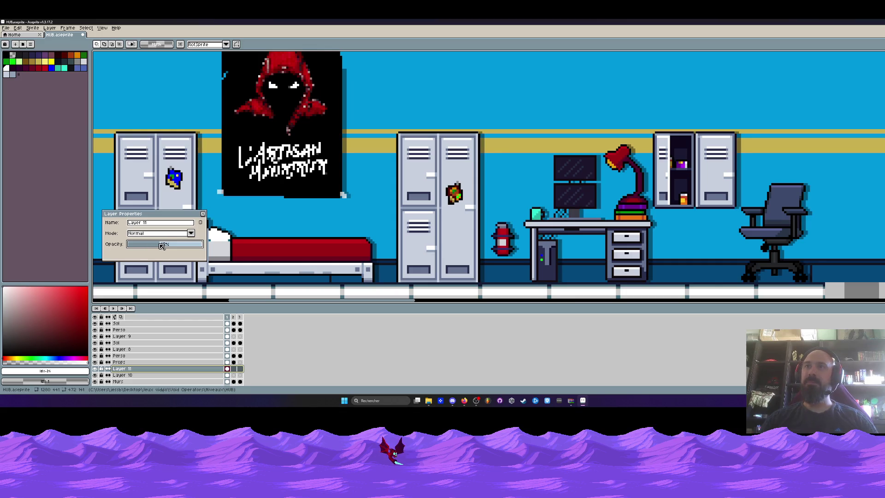
scroll(537, 172, down, 2)
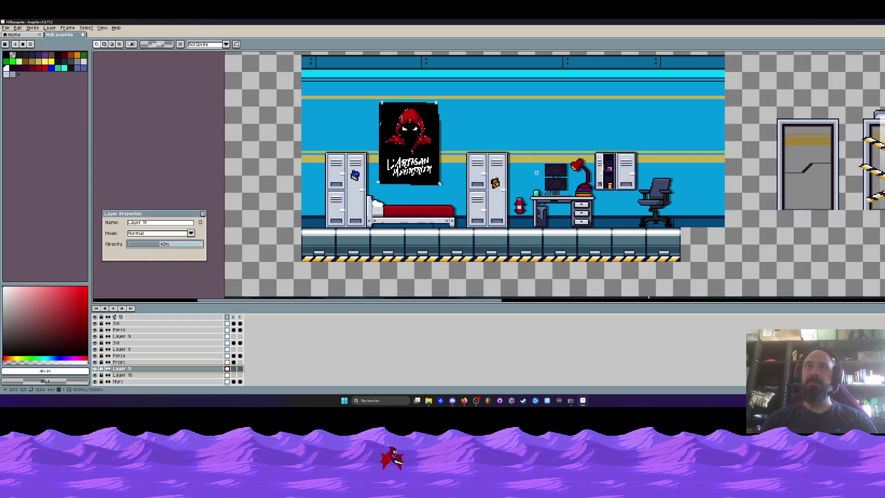
scroll(226, 239, up, 1)
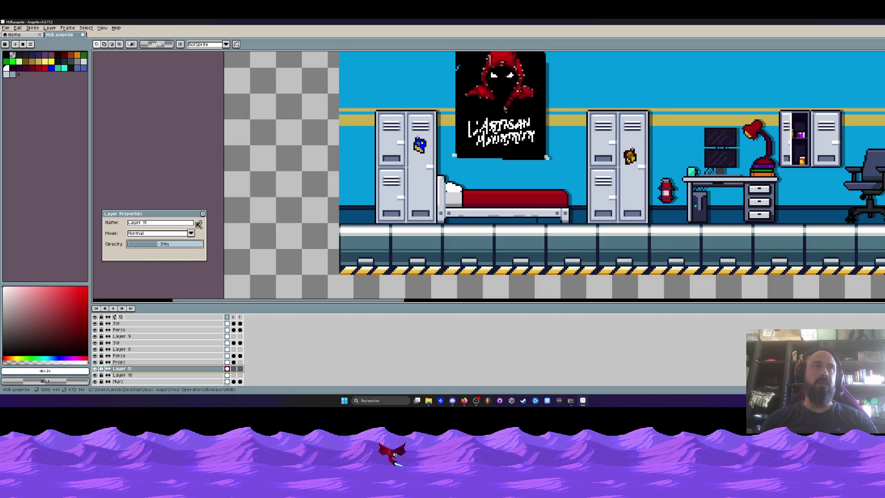
click(203, 213)
scroll(322, 185, down, 3)
scroll(322, 185, up, 5)
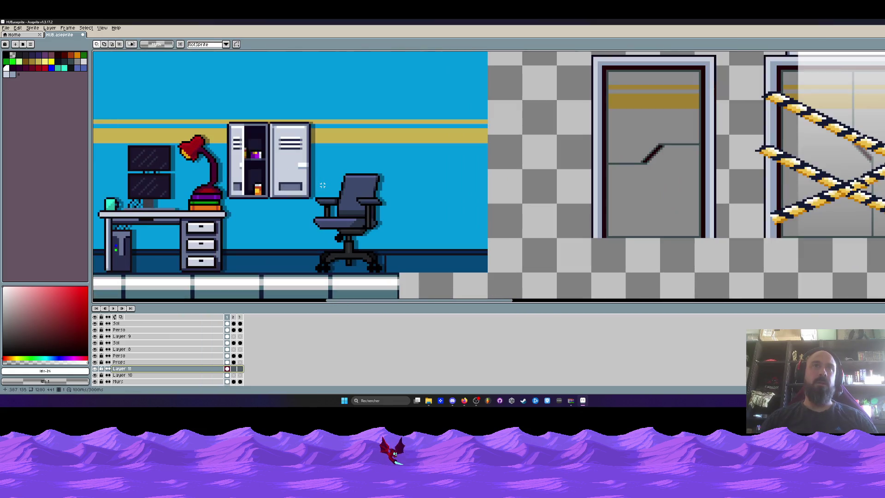
drag(290, 148, 411, 270)
scroll(411, 270, down, 1)
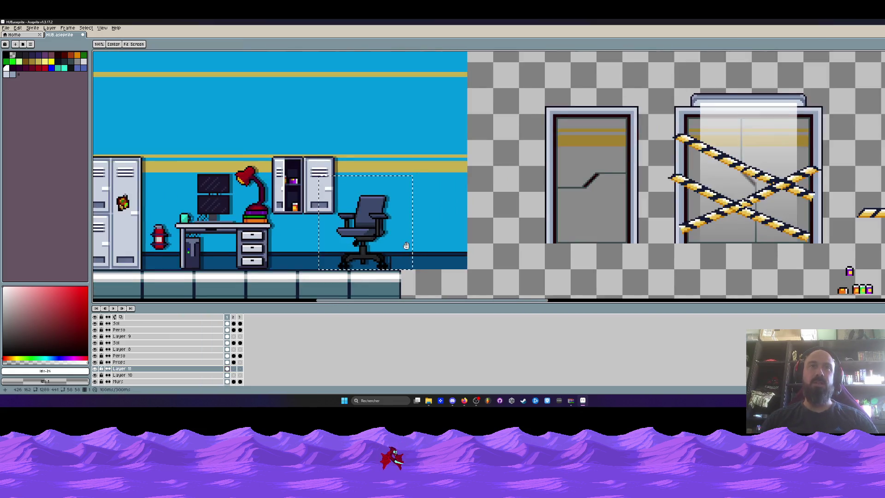
key(ctrl+d)
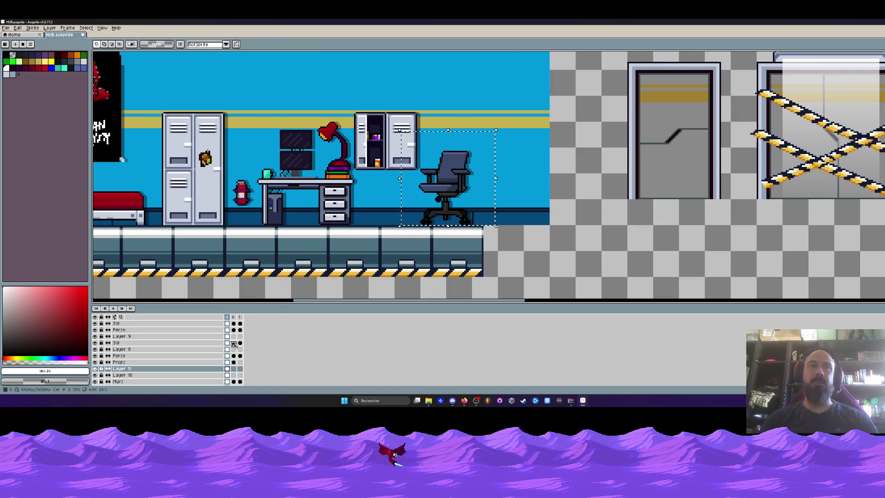
click(167, 368)
scroll(430, 159, up, 1)
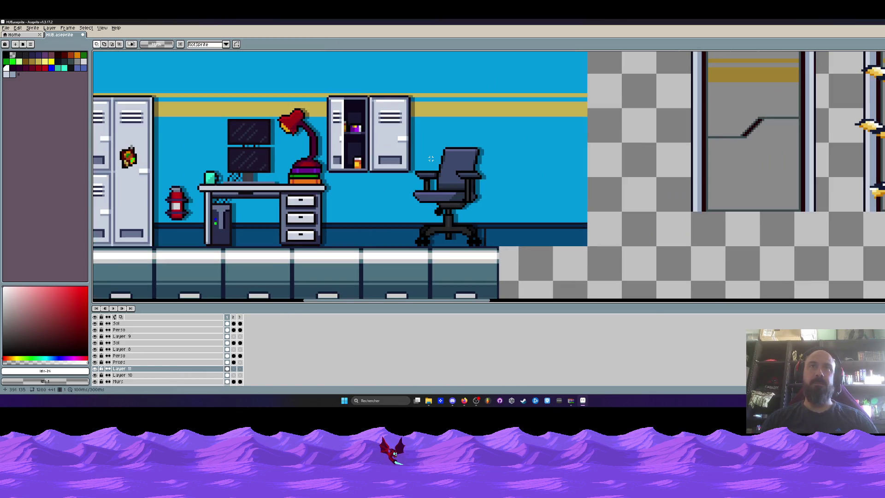
scroll(430, 159, down, 2)
drag(430, 158, 544, 160)
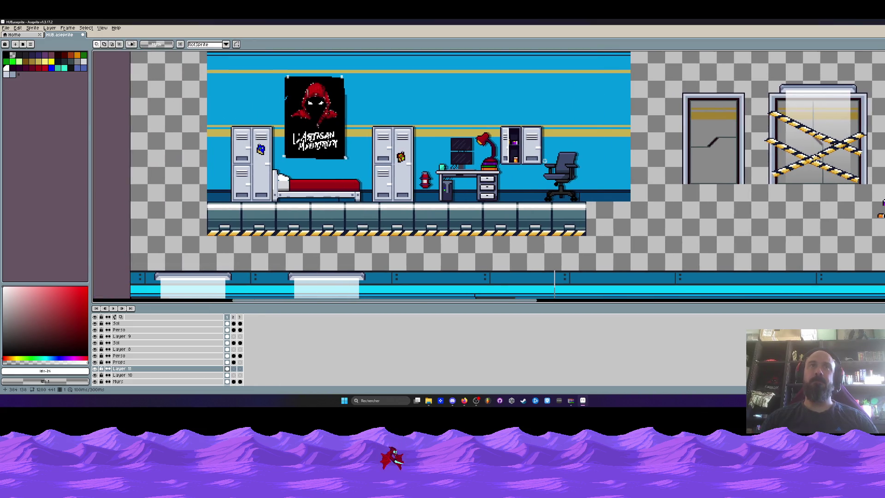
scroll(336, 98, up, 1)
mouse_move(310, 65)
mouse_down()
mouse_move(347, 122)
mouse_move(378, 206)
mouse_up()
key(ctrl+d)
scroll(373, 175, down, 2)
scroll(458, 186, up, 2)
scroll(458, 185, down, 2)
scroll(458, 185, up, 2)
drag(430, 142, 566, 267)
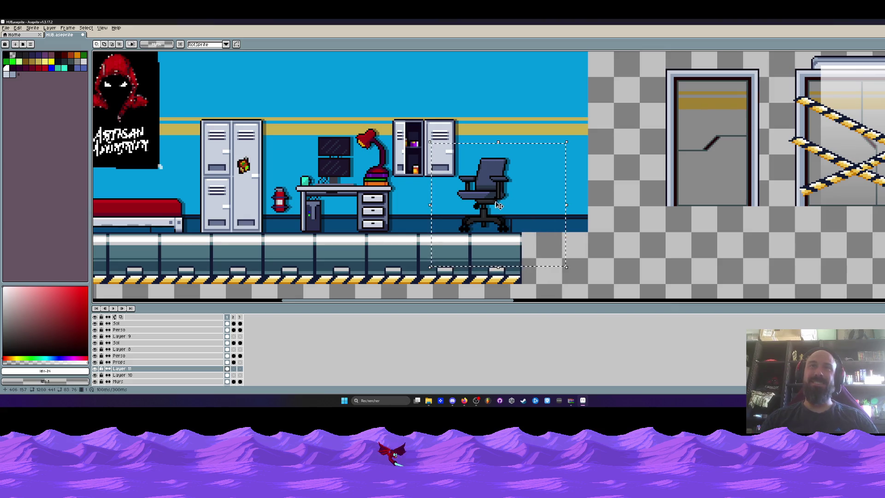
click(226, 363)
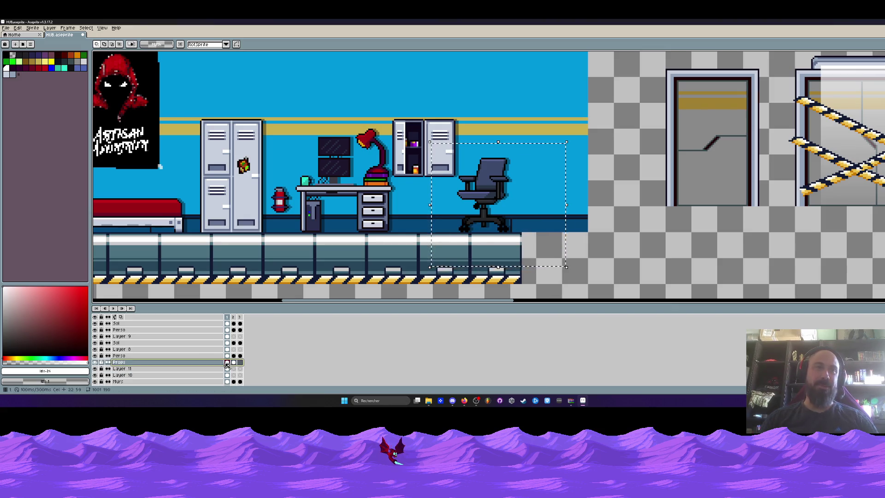
scroll(481, 179, up, 1)
drag(430, 130, 581, 278)
click(445, 197)
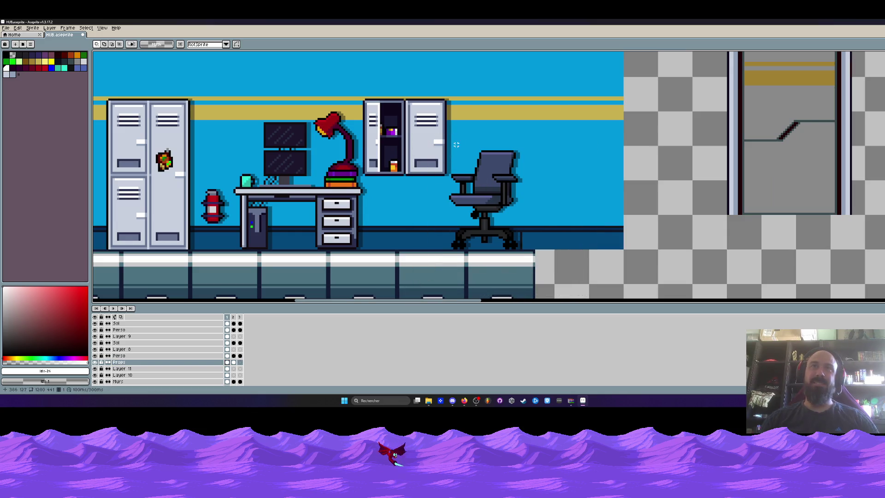
drag(452, 138, 582, 270)
drag(494, 220, 411, 220)
key(Escape)
key(q)
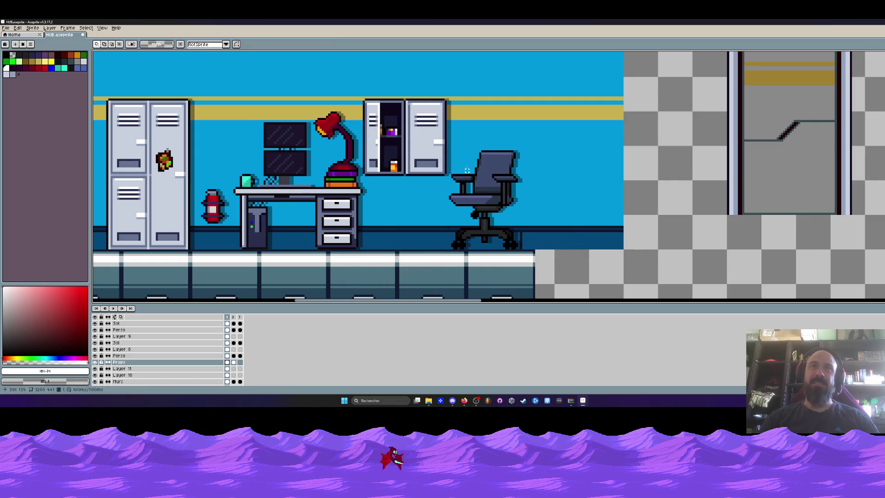
mouse_move(458, 166)
mouse_down()
mouse_move(474, 256)
mouse_move(458, 138)
mouse_up()
drag(486, 216, 408, 210)
key(Return)
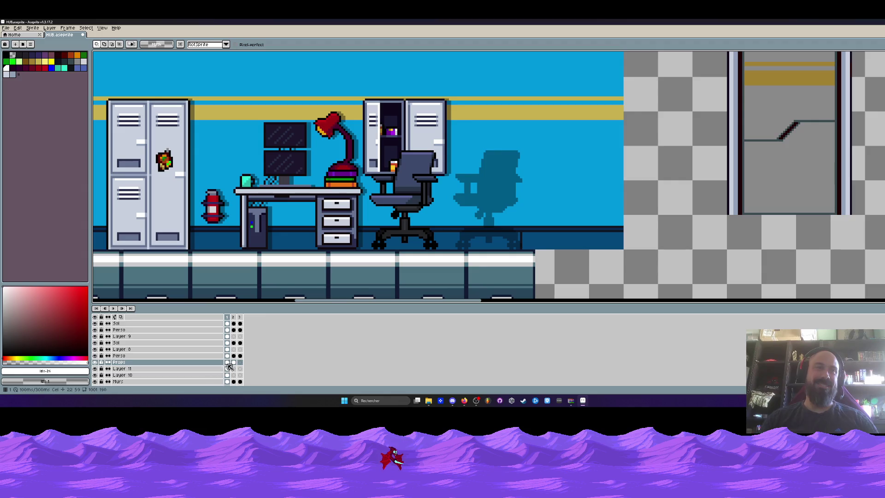
click(230, 370)
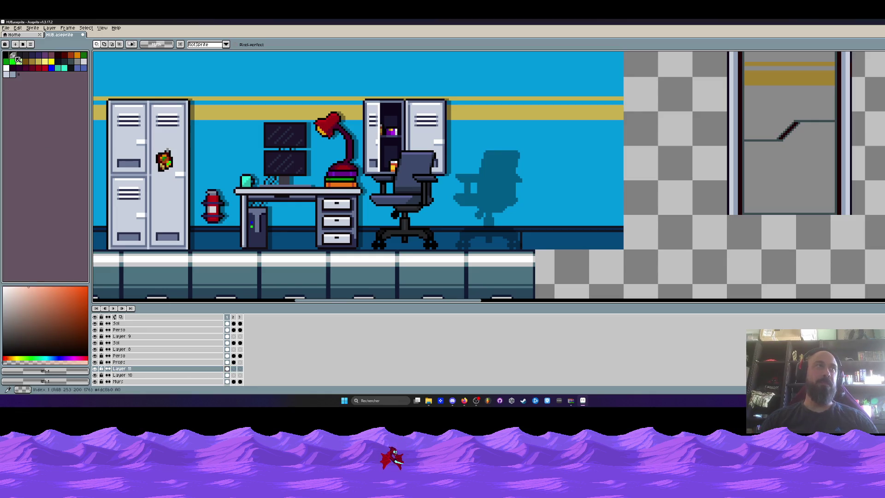
key(Escape)
scroll(493, 185, down, 2)
scroll(494, 185, down, 2)
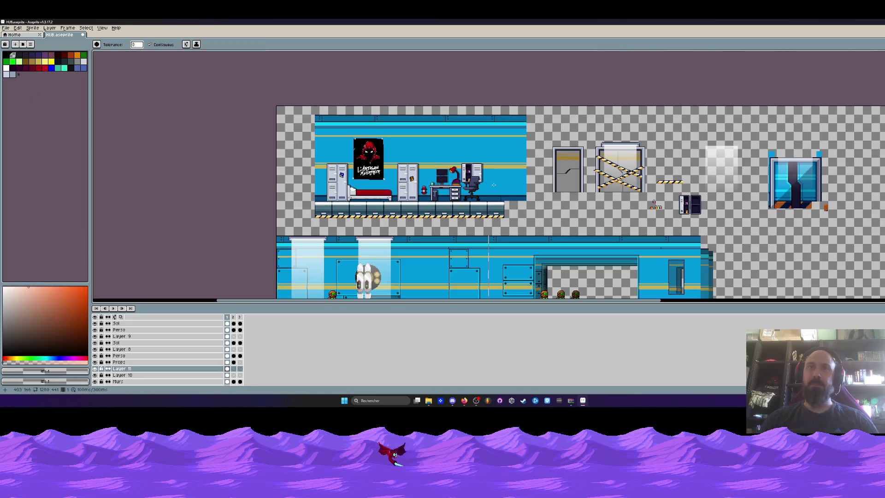
scroll(493, 184, up, 3)
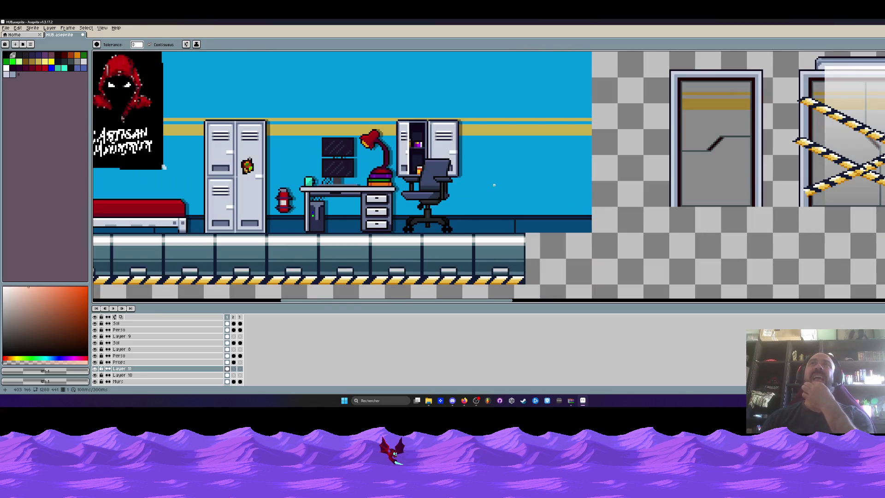
key(ctrl+y)
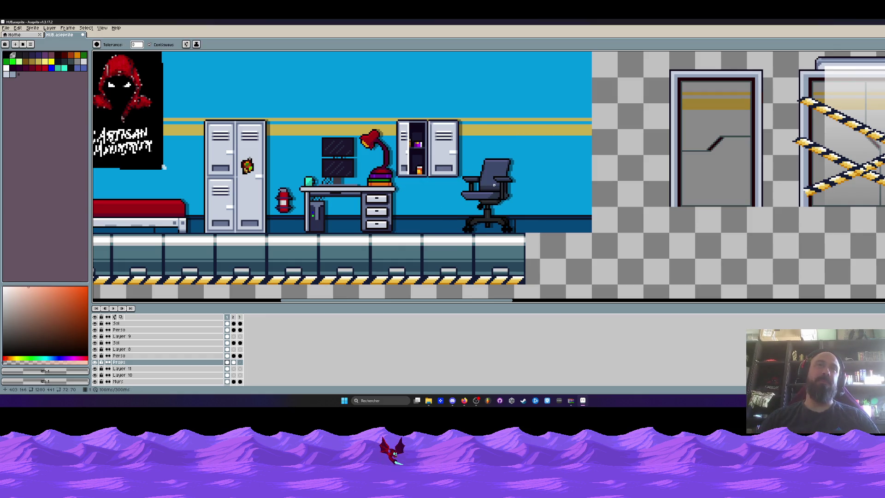
scroll(489, 177, down, 2)
scroll(489, 177, up, 1)
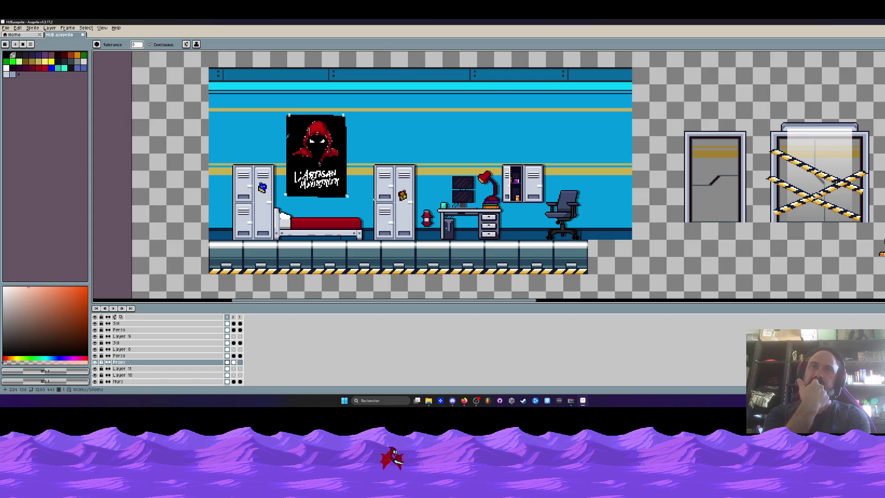
scroll(479, 189, up, 2)
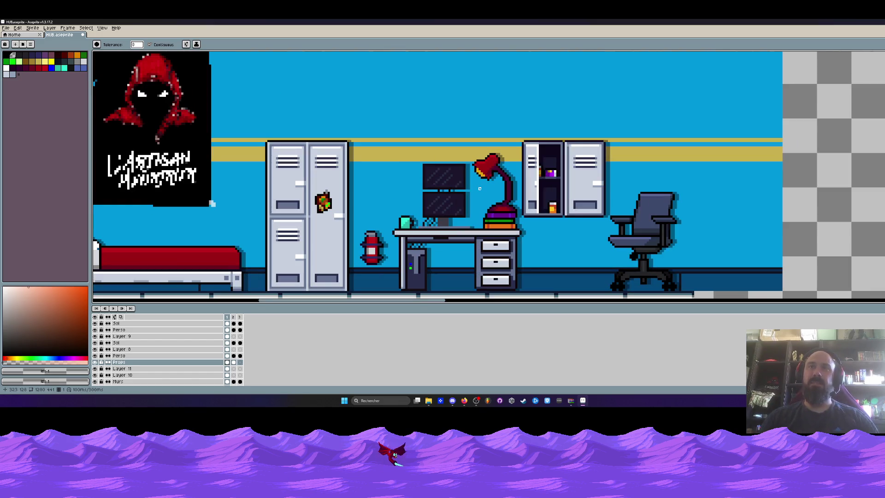
On the Props layer, draw a large near-black filled rectangle over the lower monitor.
scroll(479, 189, up, 4)
key(i)
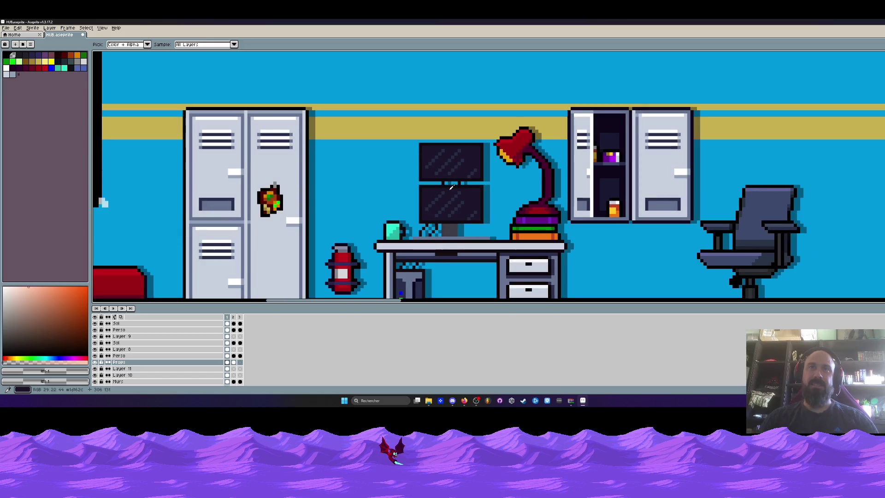
click(452, 186)
scroll(451, 187, up, 2)
click(227, 363)
scroll(432, 215, down, 2)
scroll(432, 216, up, 1)
key(m)
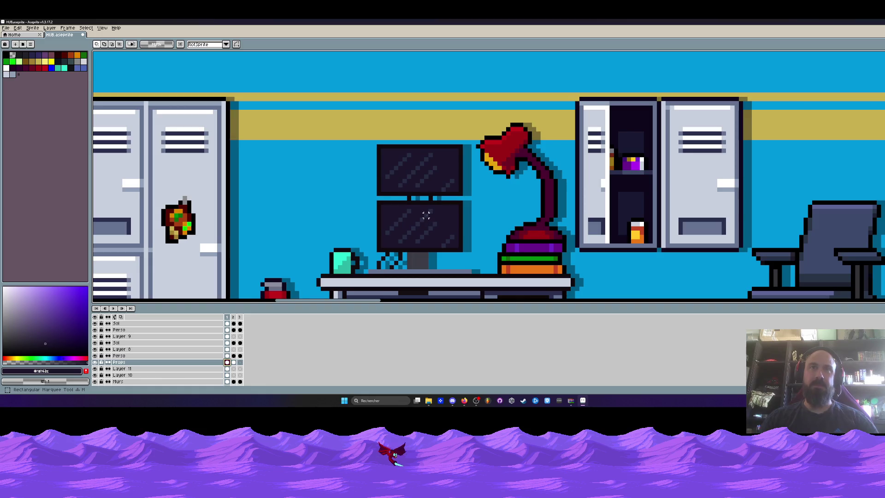
scroll(375, 181, up, 2)
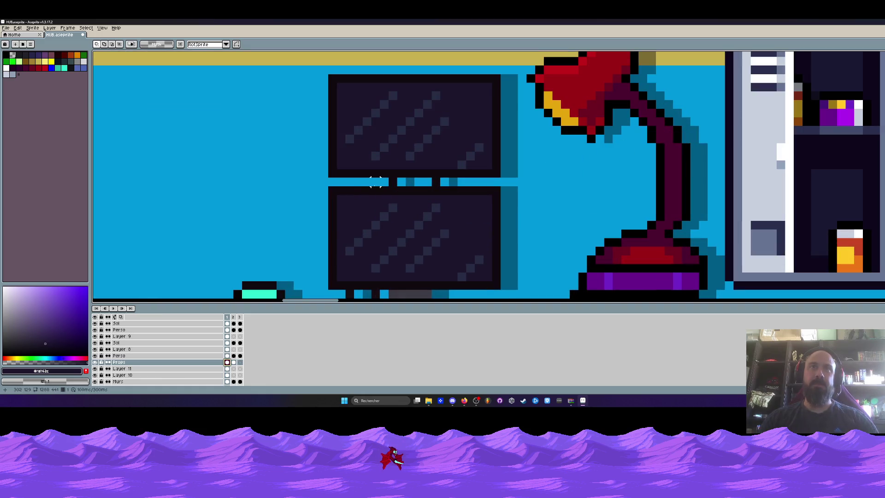
alt+click(331, 190)
key(shift+u)
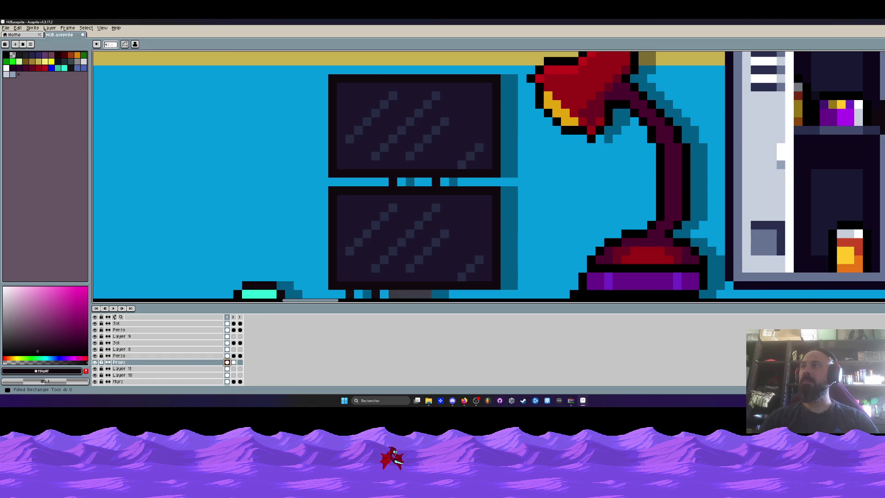
scroll(548, 168, down, 2)
scroll(525, 157, up, 2)
mouse_move(438, 120)
mouse_down()
mouse_move(599, 146)
mouse_move(722, 251)
mouse_move(711, 241)
mouse_up()
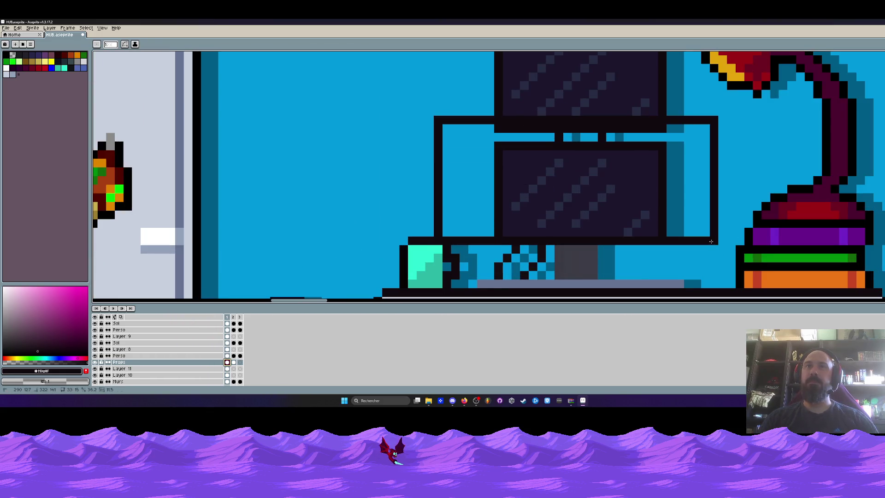
key(f)
Fill the new wider screen with the sampled dark monitor-screen colour.
scroll(654, 212, down, 3)
scroll(654, 211, up, 1)
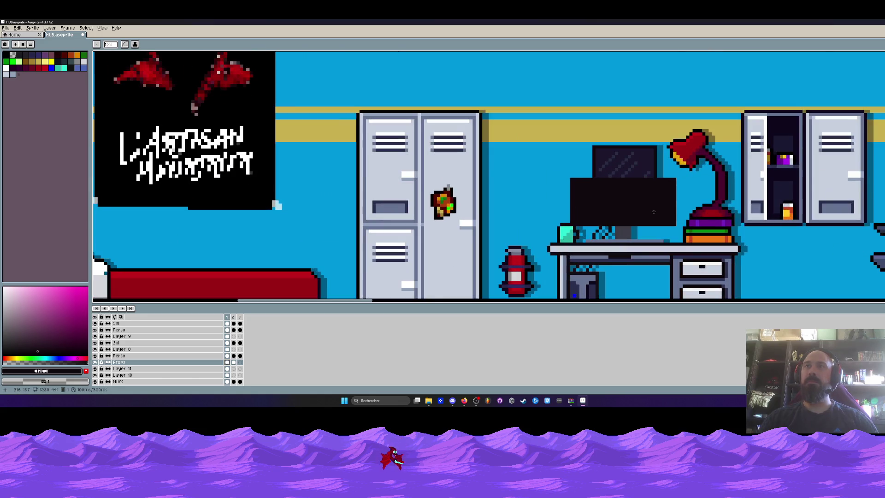
scroll(588, 227, up, 1)
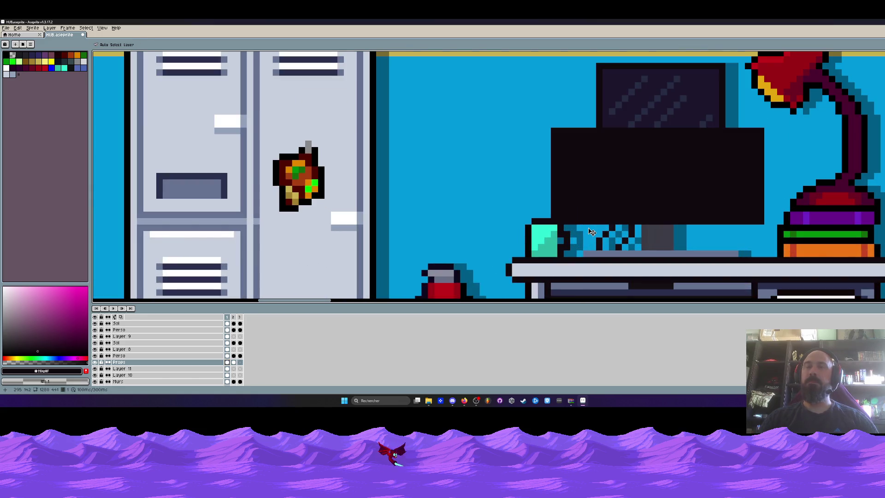
scroll(606, 174, down, 1)
scroll(657, 138, up, 1)
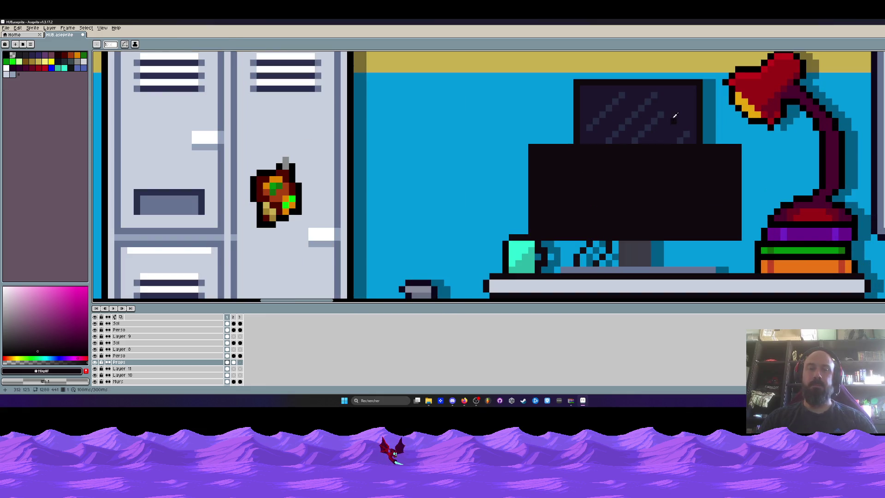
alt+click(671, 121)
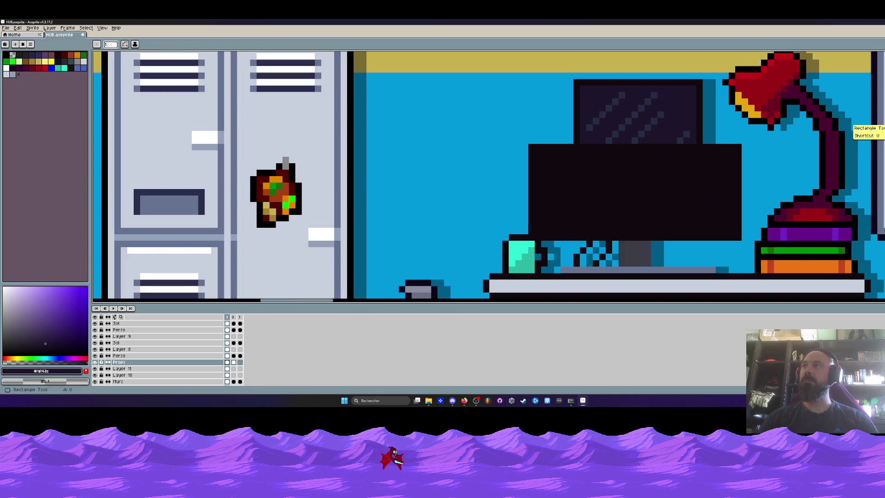
drag(537, 152, 732, 230)
Draw three diagonal glare streaks across the screen in the lighter glare colour.
scroll(732, 230, down, 3)
scroll(672, 189, up, 5)
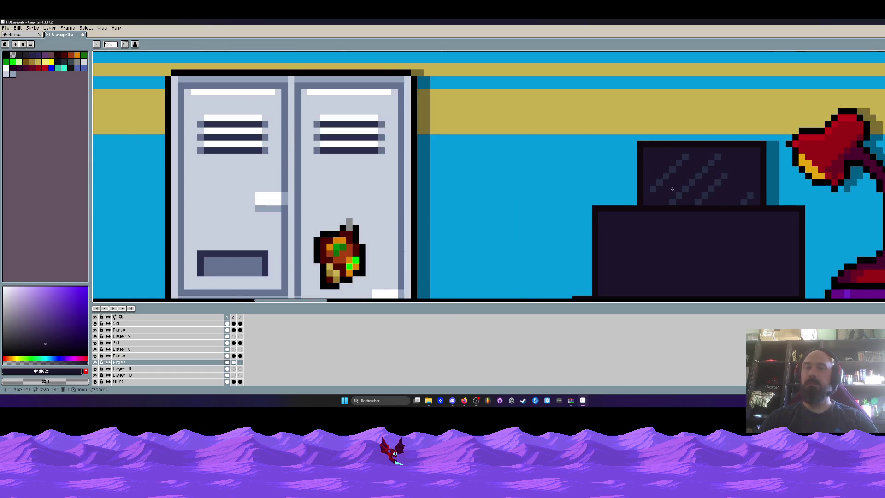
alt+click(698, 121)
key(b)
scroll(701, 119, down, 3)
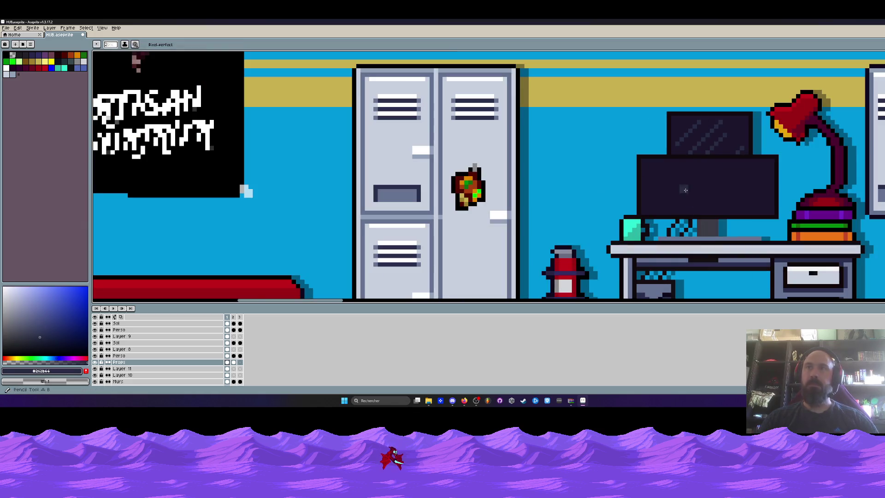
scroll(654, 162, up, 4)
click(696, 136)
key(l)
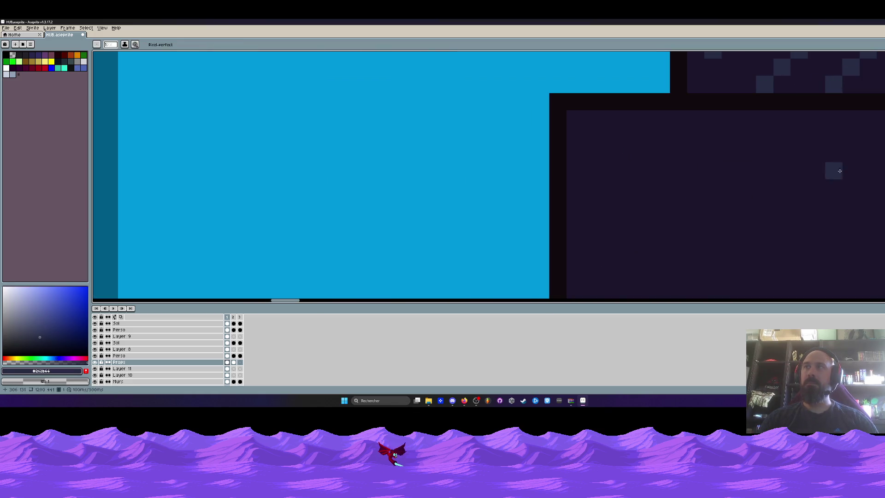
mouse_move(713, 136)
mouse_down()
mouse_move(624, 239)
mouse_move(609, 223)
mouse_up()
key(v)
key(b)
click(608, 239)
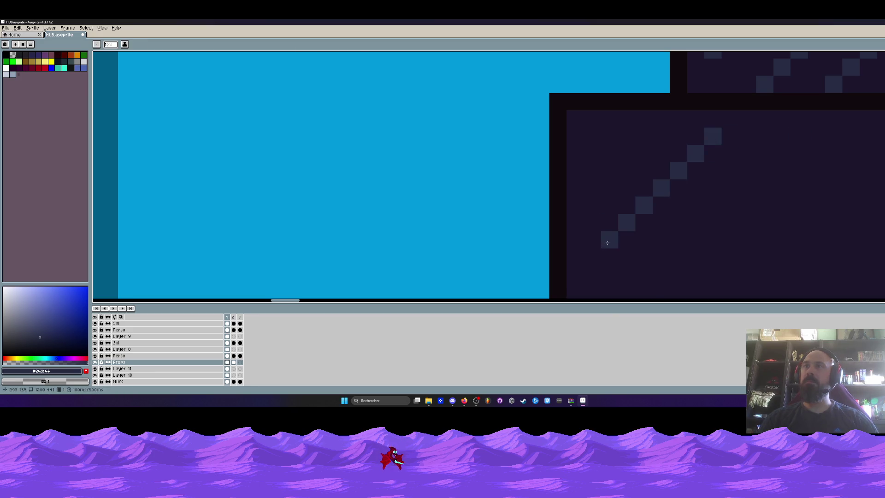
scroll(622, 185, down, 3)
scroll(622, 141, up, 3)
scroll(622, 141, up, 1)
drag(634, 126, 553, 206)
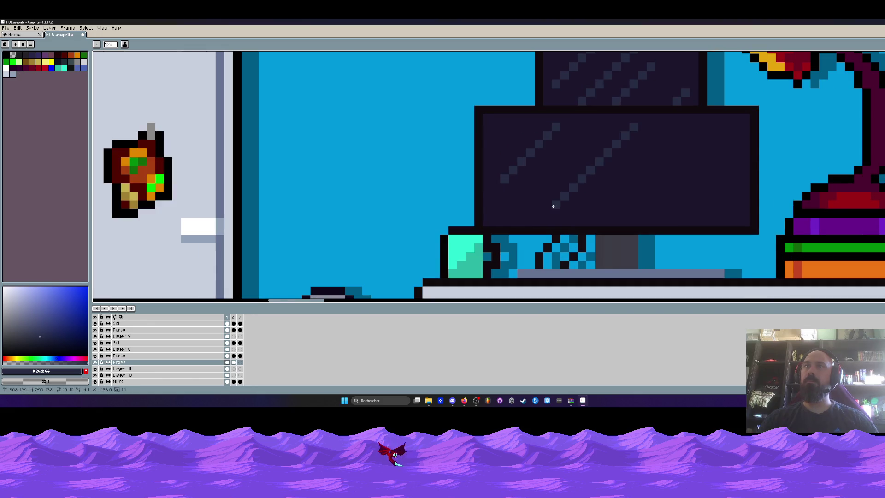
mouse_move(727, 135)
mouse_down()
mouse_move(650, 205)
mouse_move(678, 188)
mouse_up()
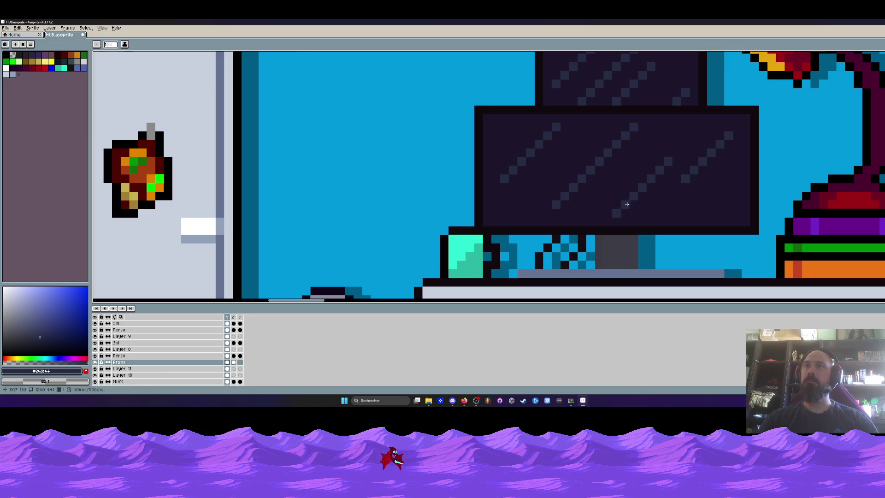
scroll(644, 204, down, 5)
scroll(645, 204, up, 3)
Select the small upper monitor and nudge it up one pixel.
key(m)
drag(547, 98, 700, 174)
key(Up)
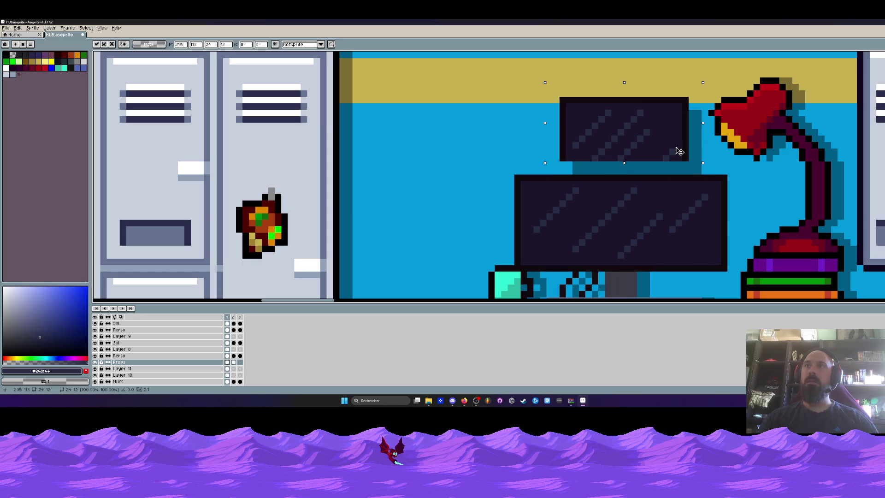
key(Up)
key(Up)
key(Down)
key(Return)
Draw a dark outline line along the monitor's bottom edge and fill its gap pixel.
scroll(548, 174, up, 2)
key(i)
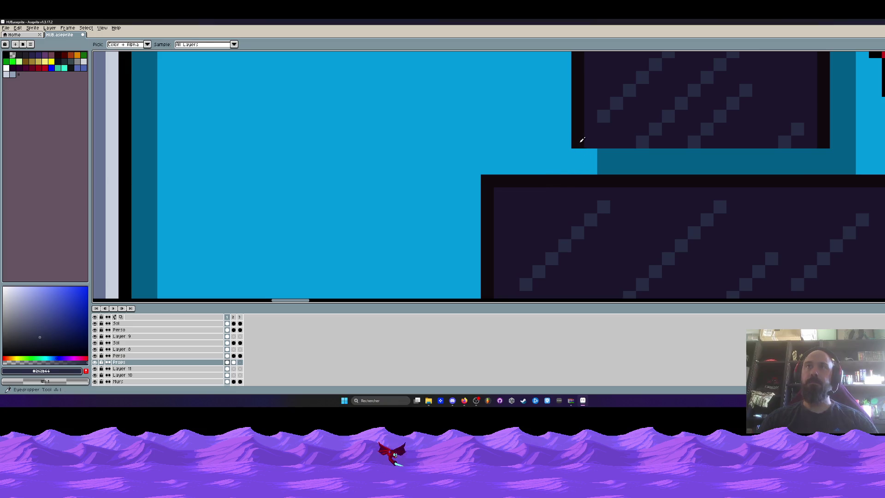
click(580, 140)
key(shift+l)
drag(590, 155, 823, 155)
scroll(822, 154, down, 5)
scroll(746, 161, up, 6)
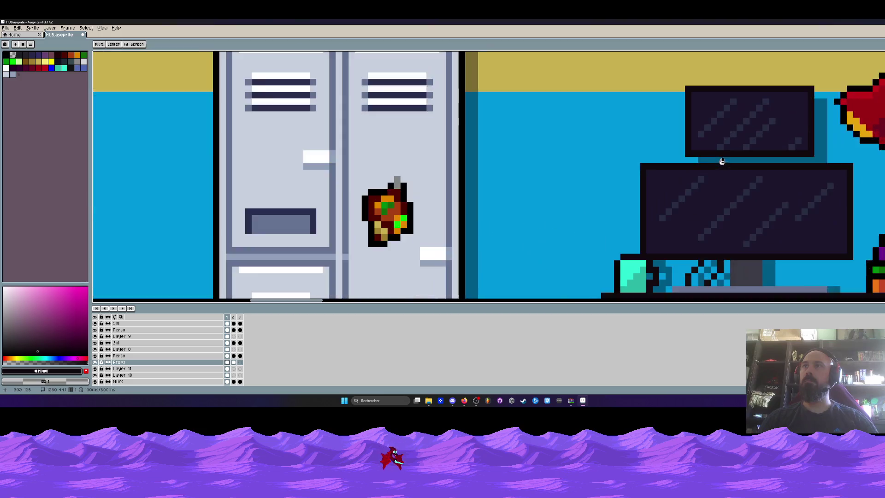
click(849, 156)
scroll(850, 157, down, 5)
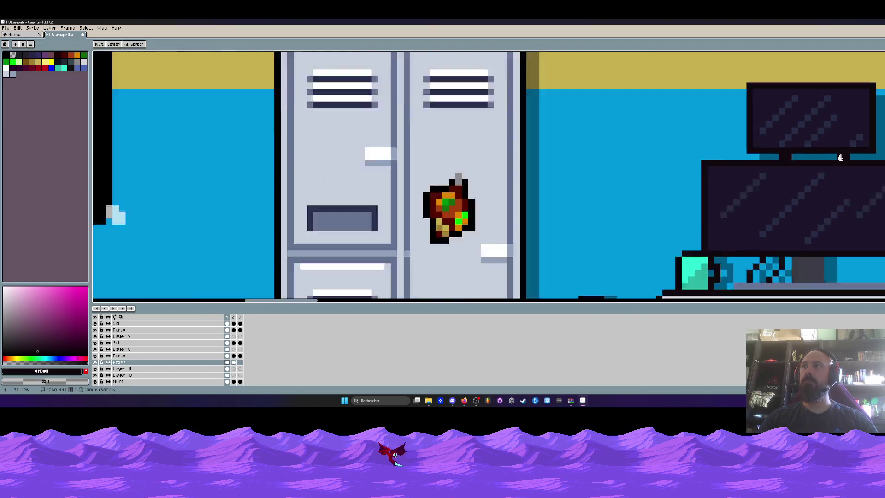
scroll(726, 163, up, 5)
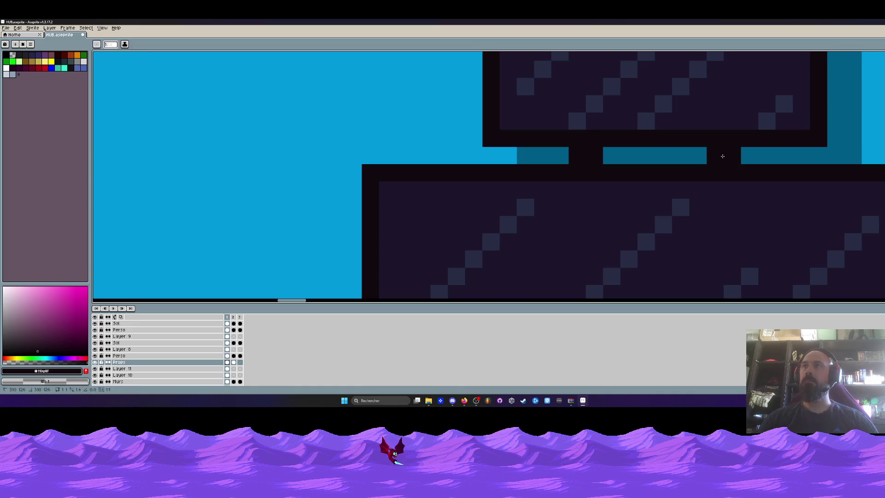
scroll(724, 160, down, 3)
scroll(725, 166, up, 3)
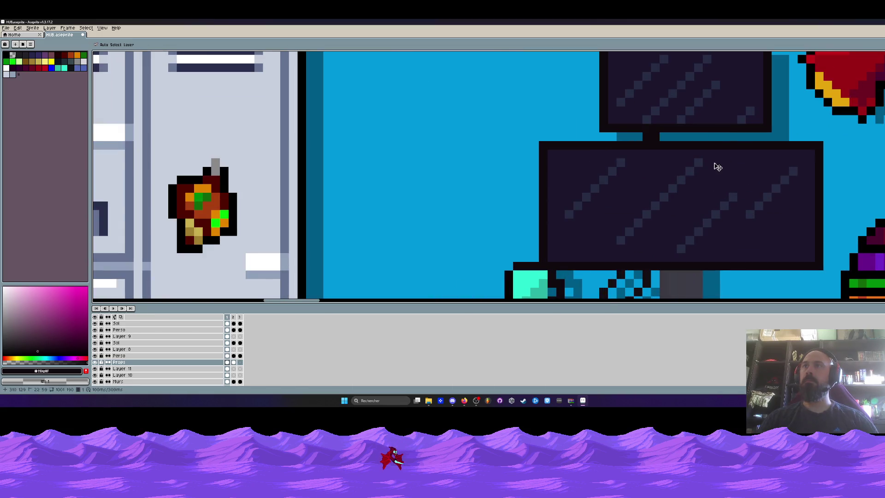
scroll(712, 163, down, 2)
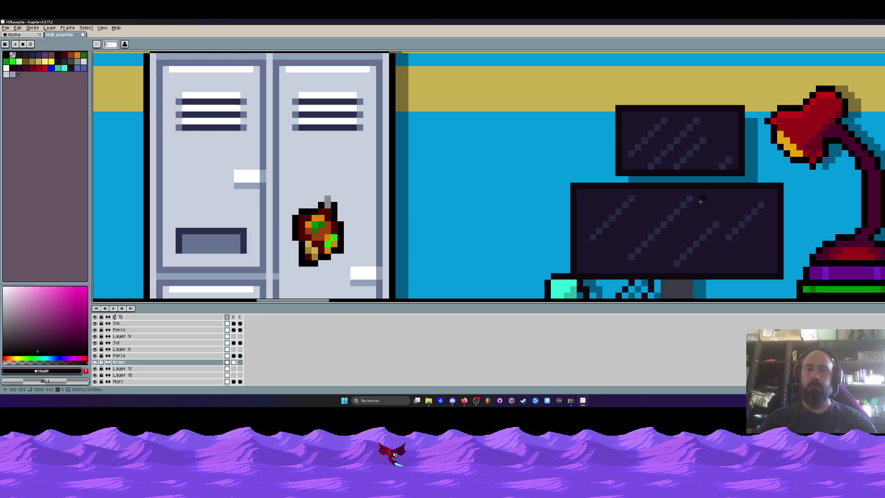
Reselect the small upper monitor and commit its position.
key(m)
mouse_move(597, 73)
mouse_down()
mouse_move(755, 175)
mouse_move(737, 183)
mouse_move(736, 173)
mouse_up()
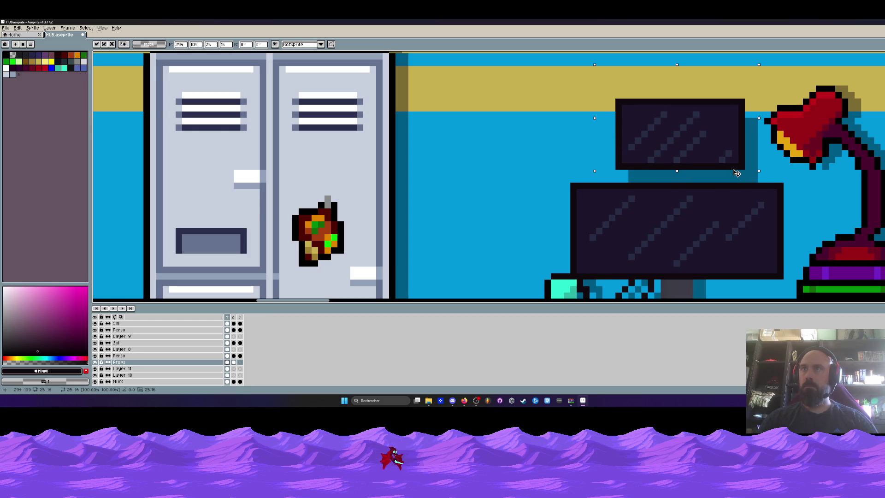
key(Return)
scroll(734, 173, down, 4)
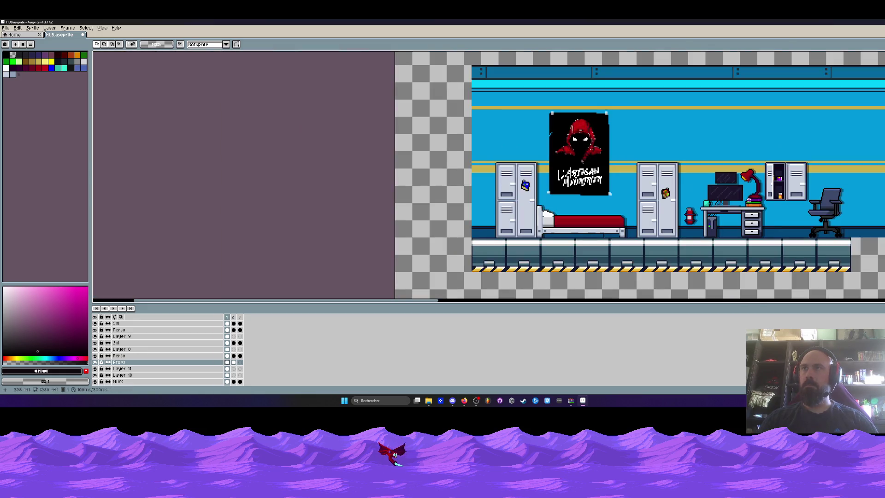
scroll(733, 191, up, 3)
scroll(729, 184, up, 1)
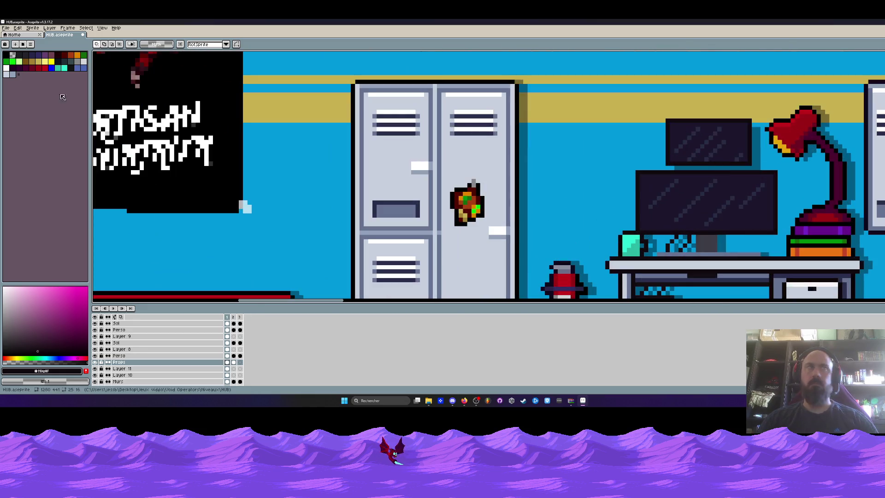
Pick orange with a smaller brush and shift the monitor's left-edge strip one pixel left.
alt+click(467, 198)
key(b)
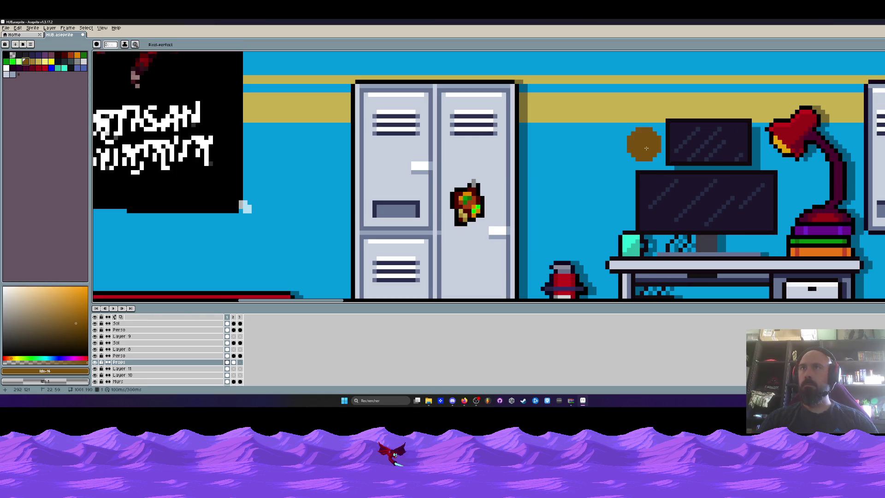
key(minus)
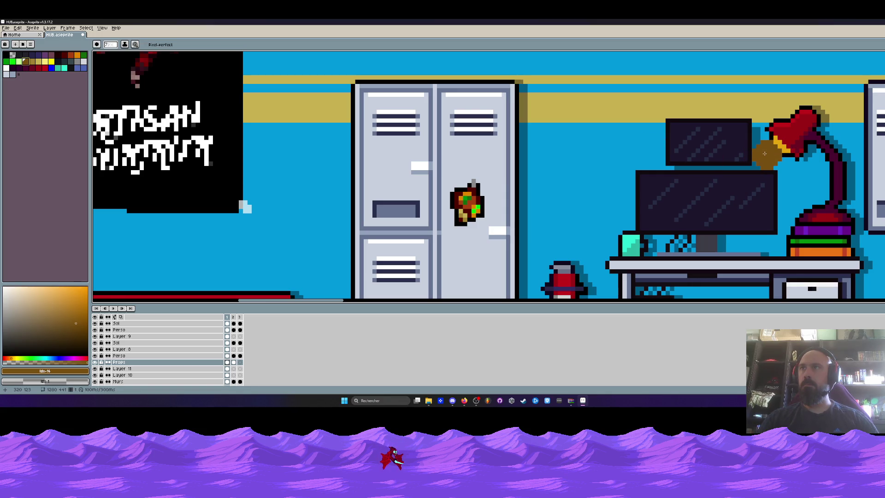
key(m)
drag(652, 96, 760, 166)
scroll(690, 126, up, 1)
key(ctrl+d)
key(u)
drag(637, 109, 659, 221)
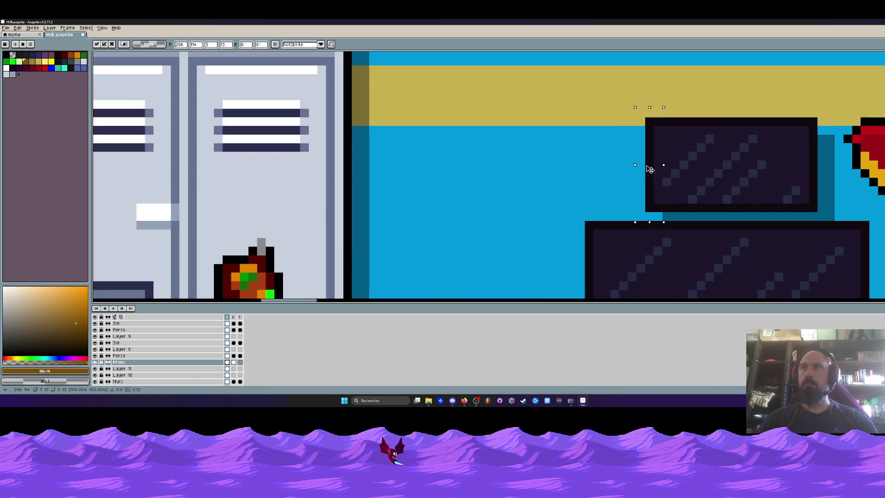
drag(655, 169, 646, 169)
key(ctrl+d)
drag(647, 120, 656, 202)
key(ctrl+z)
key(ctrl+z)
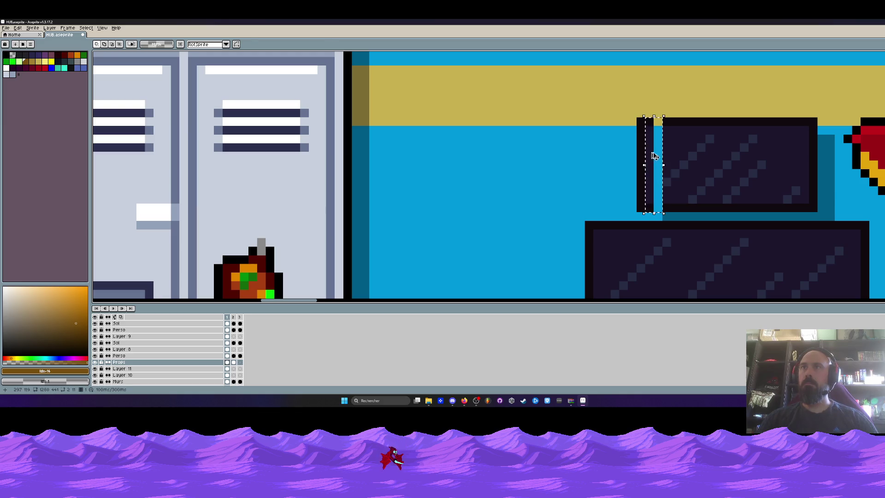
scroll(697, 170, down, 3)
scroll(697, 170, up, 4)
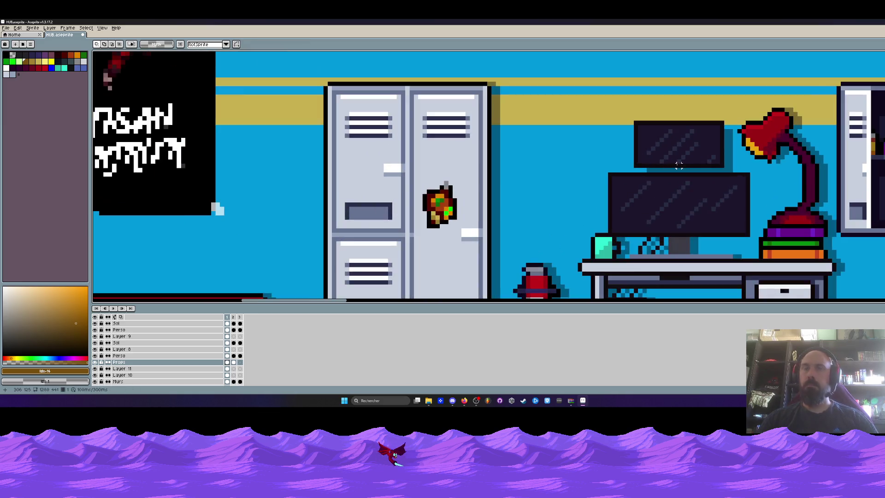
Pencil a dark outline-coloured stand block beneath the small monitor.
key(i)
click(669, 172)
key(b)
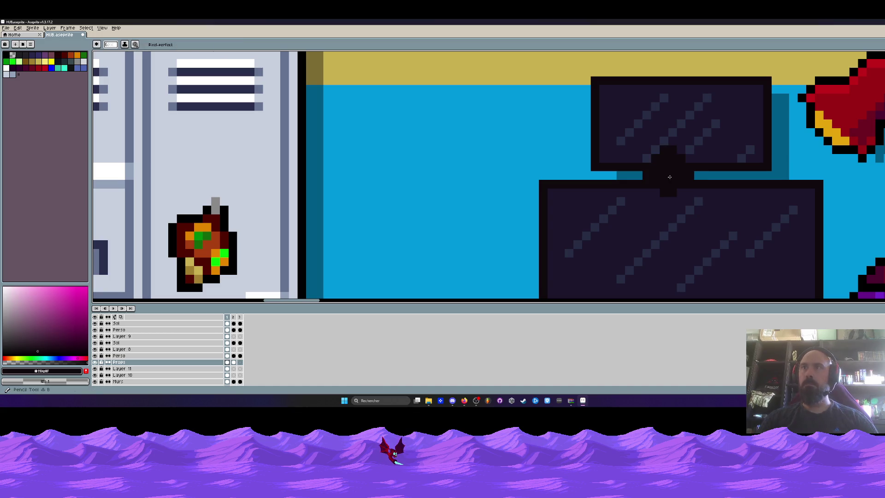
click(607, 175)
scroll(599, 178, up, 2)
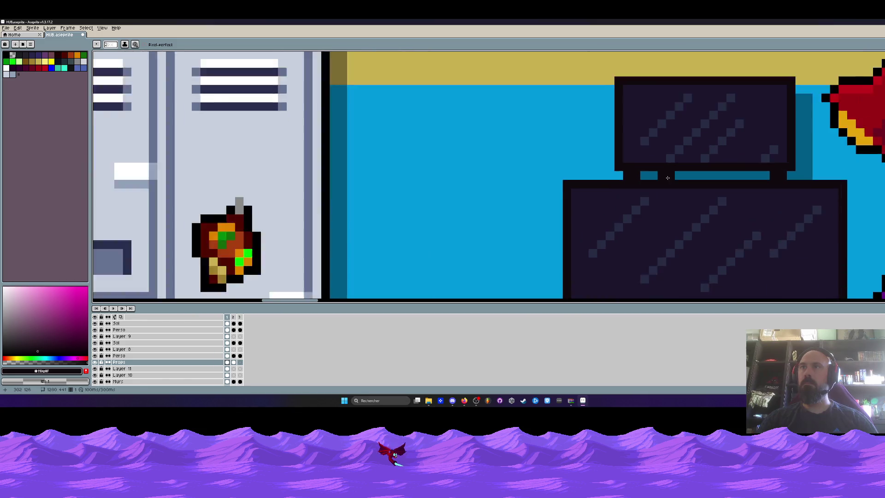
key(ctrl+z)
key(ctrl+z)
click(643, 179)
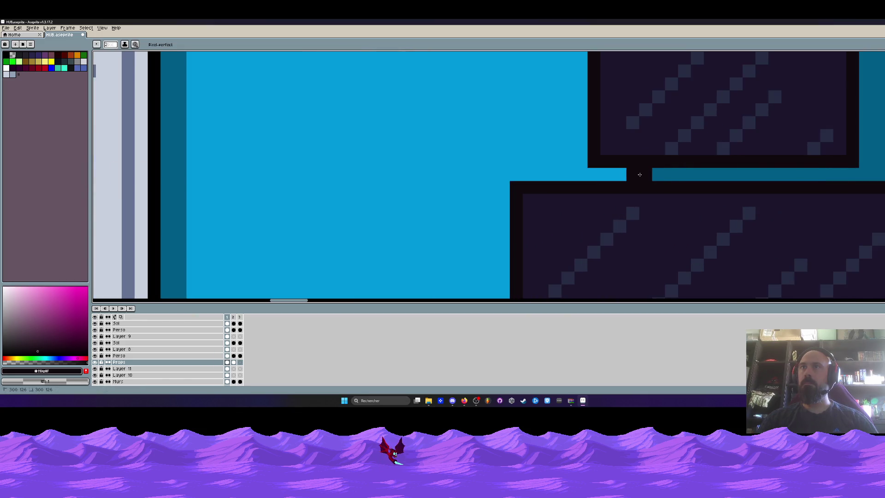
scroll(815, 175, down, 5)
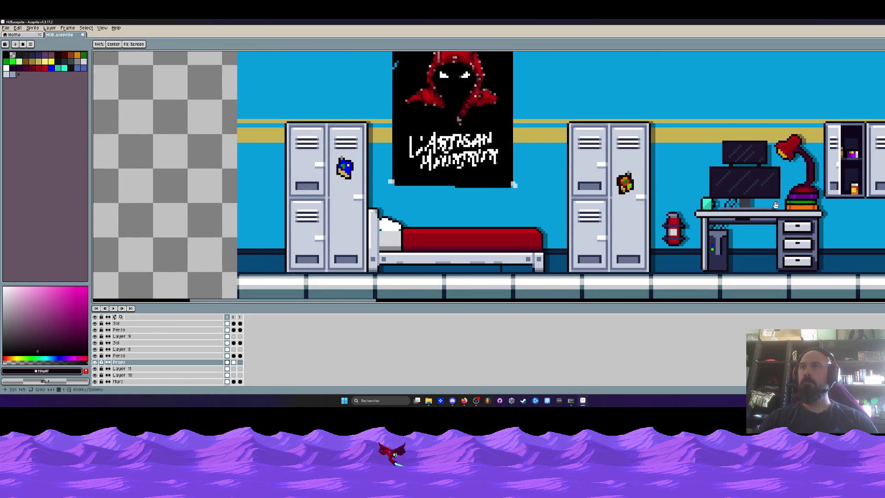
scroll(760, 200, up, 2)
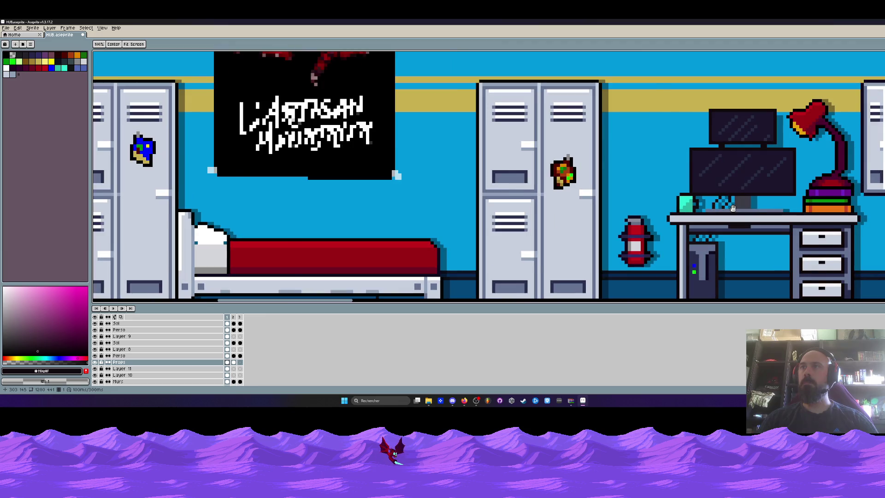
scroll(684, 197, down, 1)
key(b)
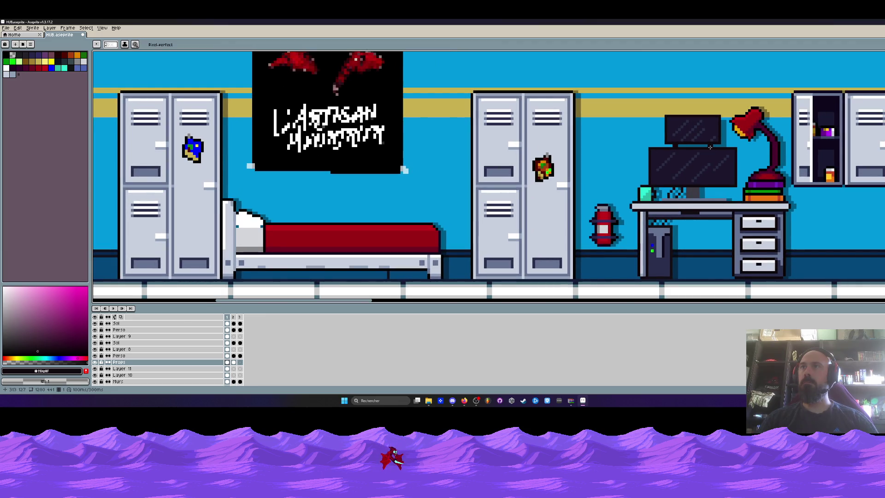
scroll(544, 152, up, 1)
Make Layer 11 active and sample the dark blue shadow colour.
key(i)
scroll(461, 184, down, 1)
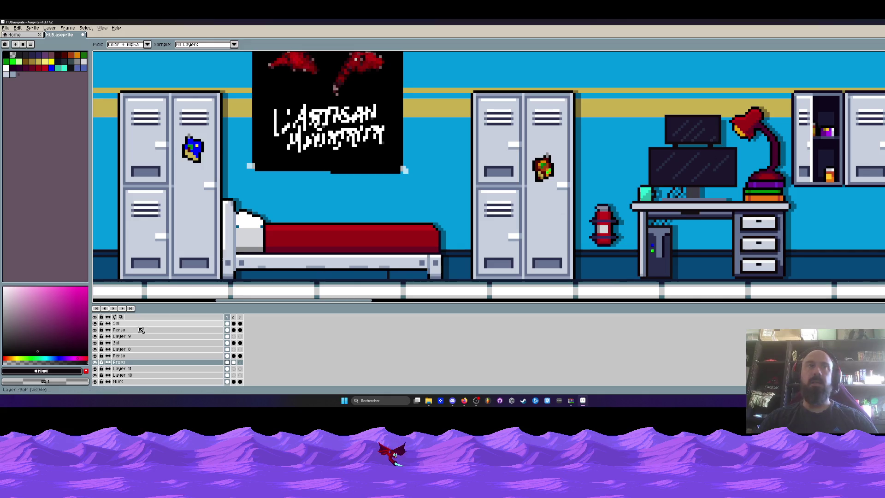
click(122, 368)
scroll(729, 132, up, 1)
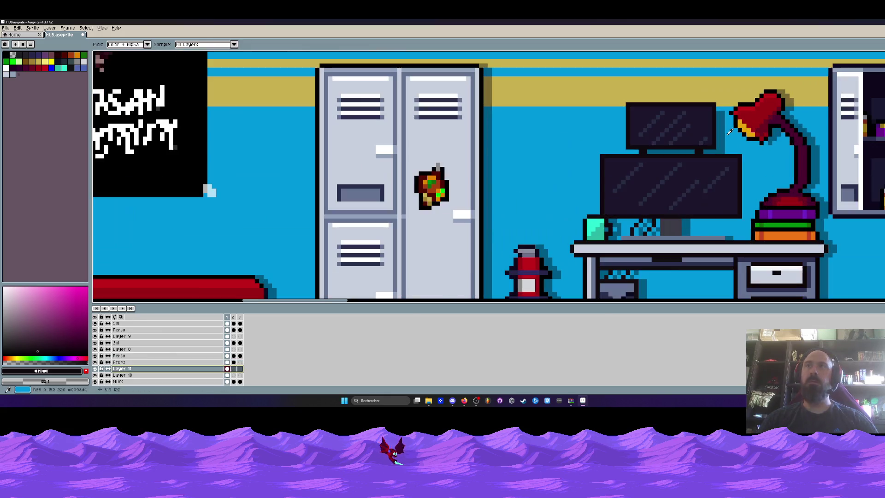
click(730, 133)
scroll(728, 136, up, 1)
key(b)
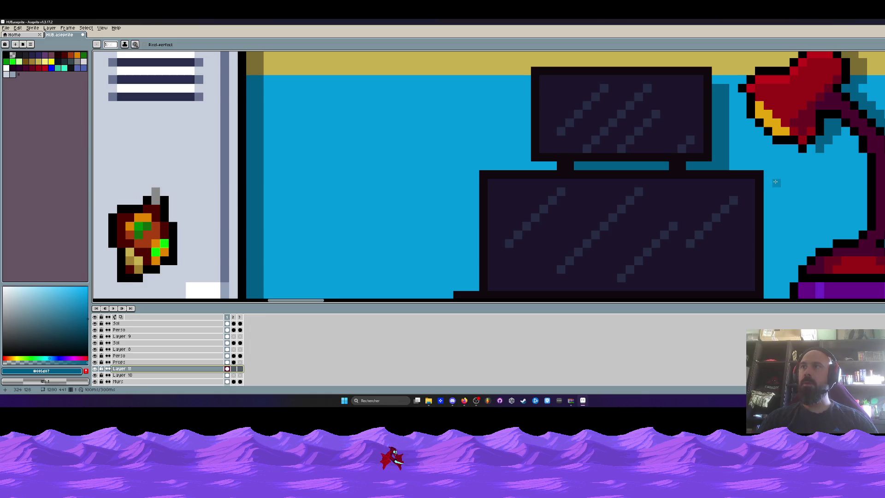
scroll(776, 182, down, 2)
Adjust Layer 11's opacity and draw black pixels down the lower monitor's right edge.
double_click(122, 368)
click(167, 245)
key(Return)
scroll(691, 150, up, 2)
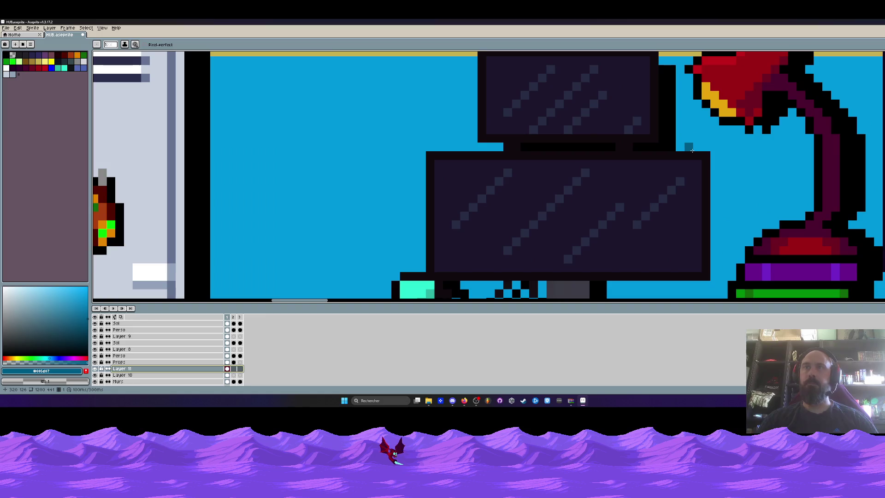
alt+click(690, 153)
mouse_move(712, 164)
mouse_down()
mouse_move(714, 185)
mouse_move(723, 161)
mouse_move(714, 258)
mouse_move(720, 213)
mouse_move(722, 279)
mouse_move(658, 222)
mouse_up()
scroll(719, 276, down, 3)
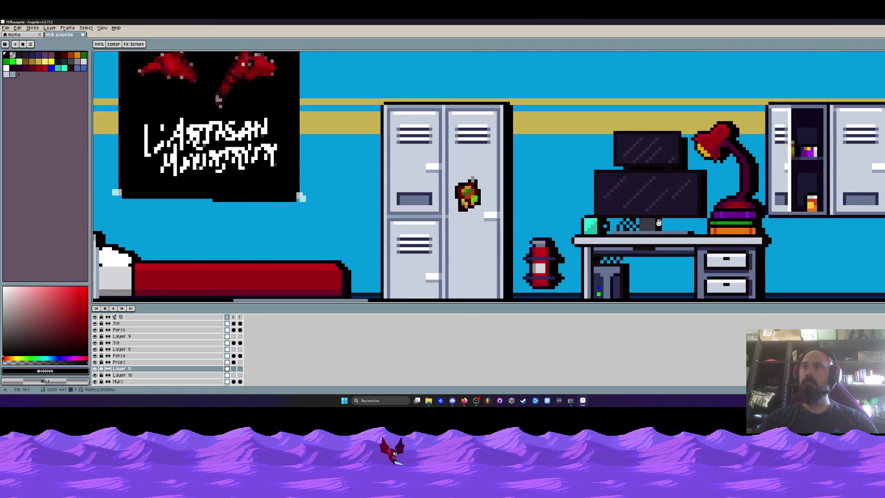
Drag Layer 11's opacity slider down to 42% and close Layer Properties.
double_click(133, 371)
drag(187, 244, 161, 245)
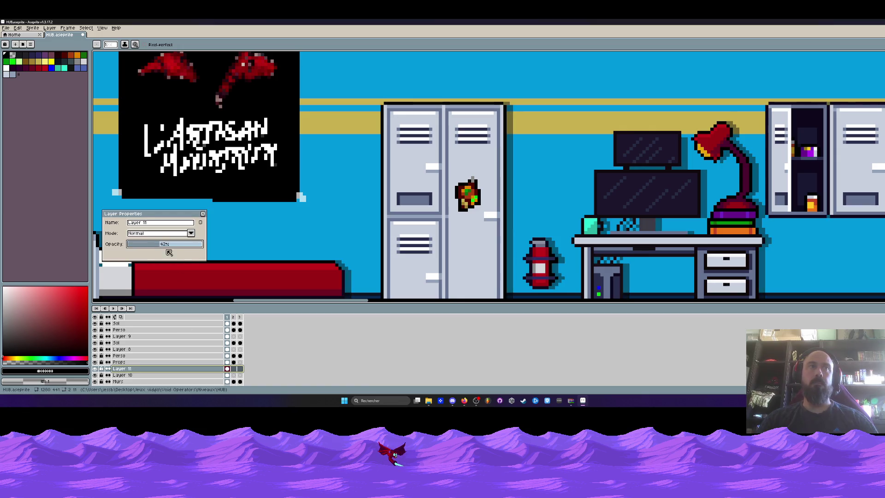
click(202, 213)
scroll(581, 186, down, 3)
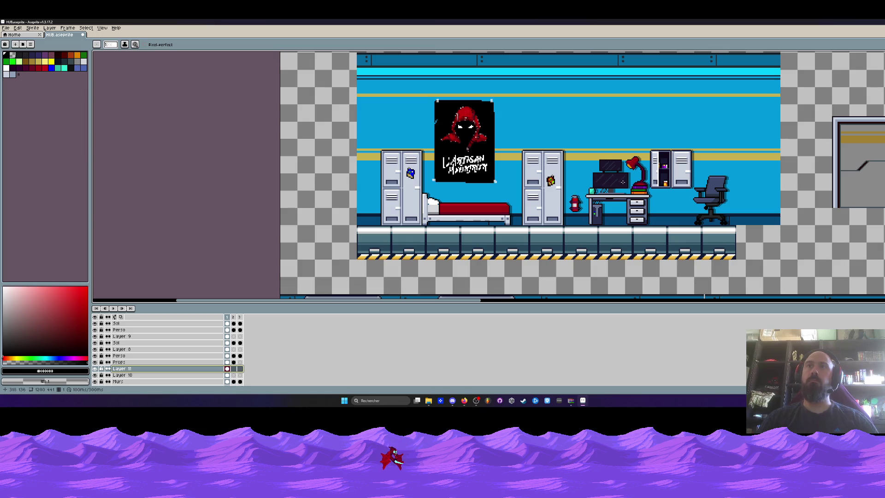
scroll(622, 182, up, 4)
Select both desk monitors with the rectangular marquee and zoom out.
key(m)
drag(516, 97, 685, 195)
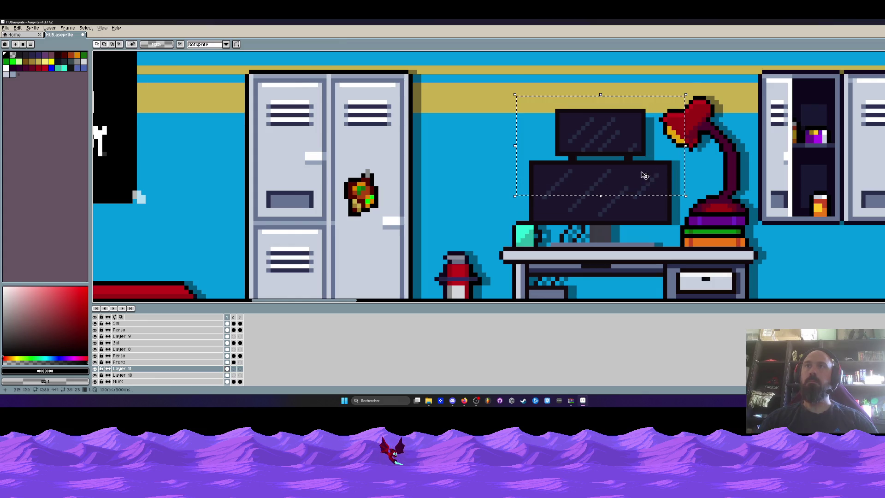
scroll(621, 191, down, 1)
scroll(621, 188, down, 3)
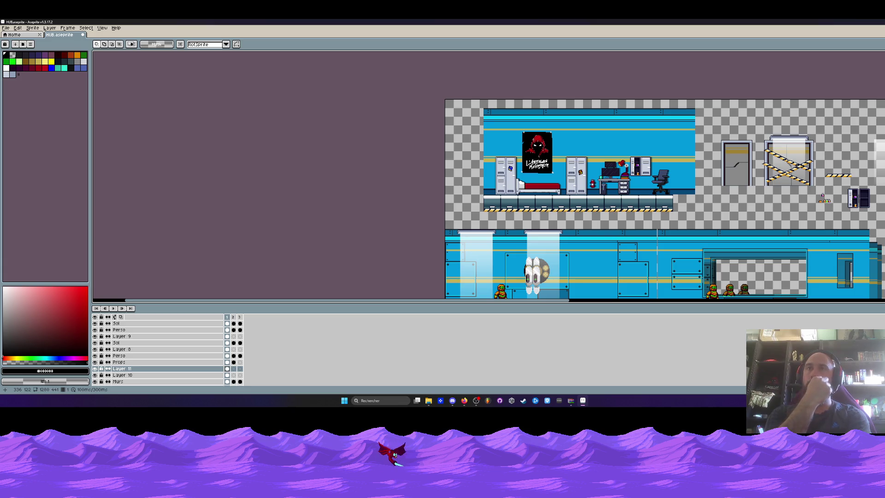
Bring the upper room into view and marquee-select the area around it.
scroll(625, 165, down, 2)
scroll(618, 173, up, 5)
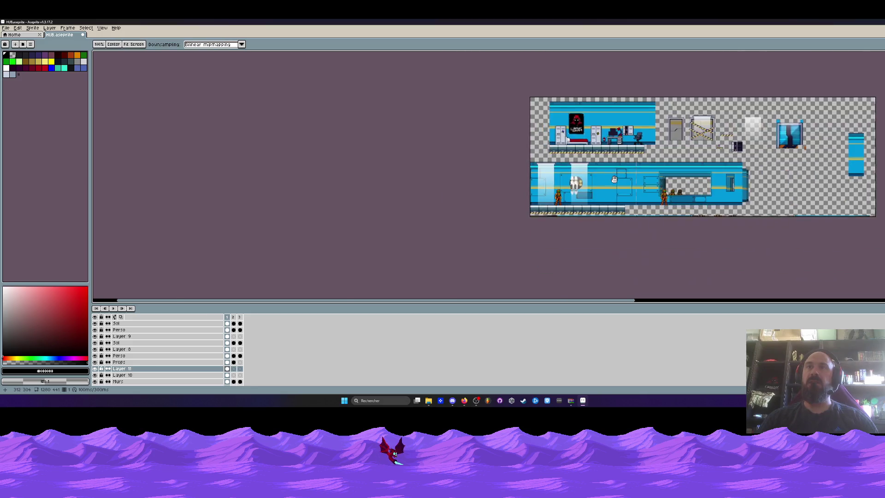
scroll(613, 179, up, 1)
scroll(599, 189, down, 3)
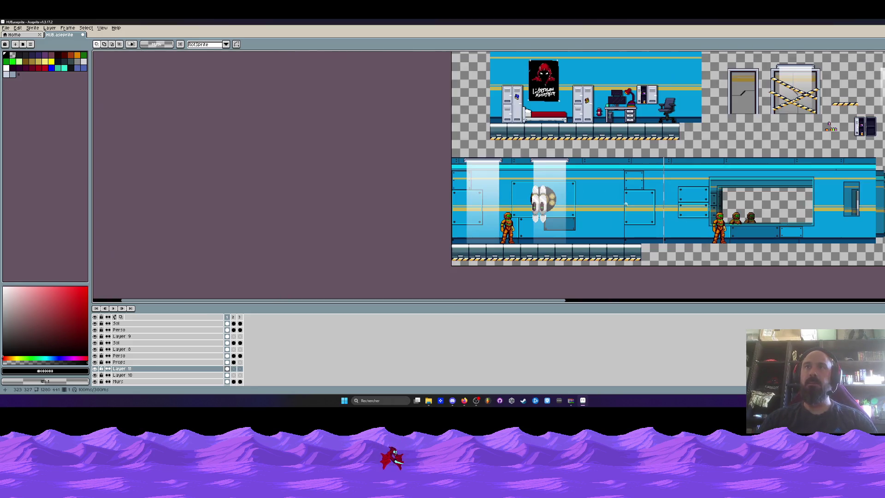
mouse_move(585, 198)
mouse_down()
mouse_move(521, 211)
mouse_move(511, 239)
mouse_up()
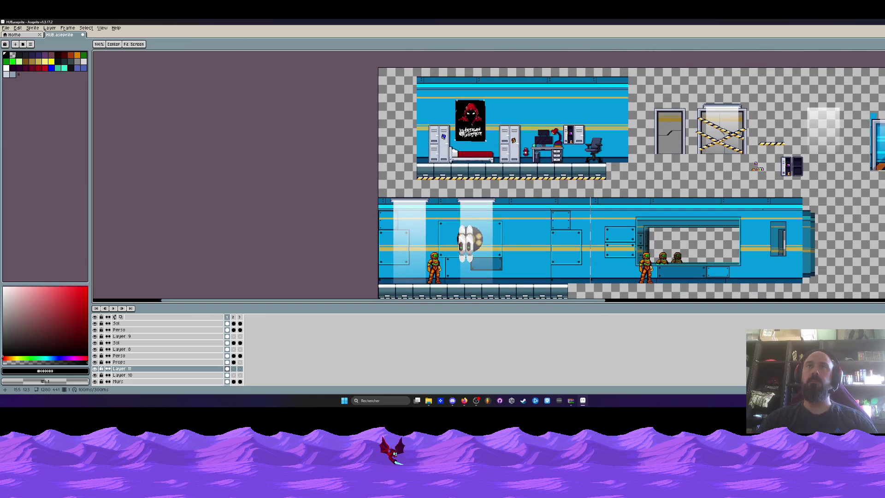
scroll(620, 143, up, 2)
scroll(620, 143, down, 2)
drag(393, 162, 402, 161)
drag(377, 63, 647, 195)
click(124, 381)
On the Sol layer, select the upper room's floor strip, shift it right, then deselect and hide Sol.
click(116, 342)
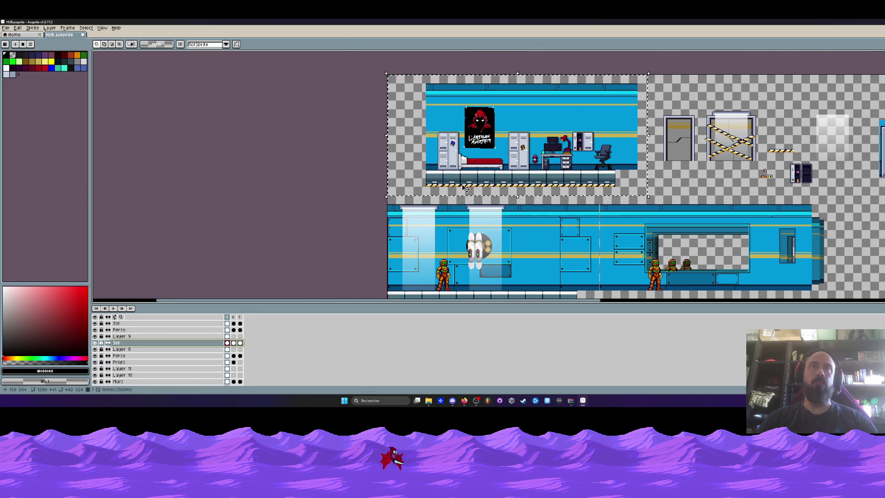
scroll(414, 171, up, 3)
scroll(415, 171, down, 3)
drag(332, 131, 797, 199)
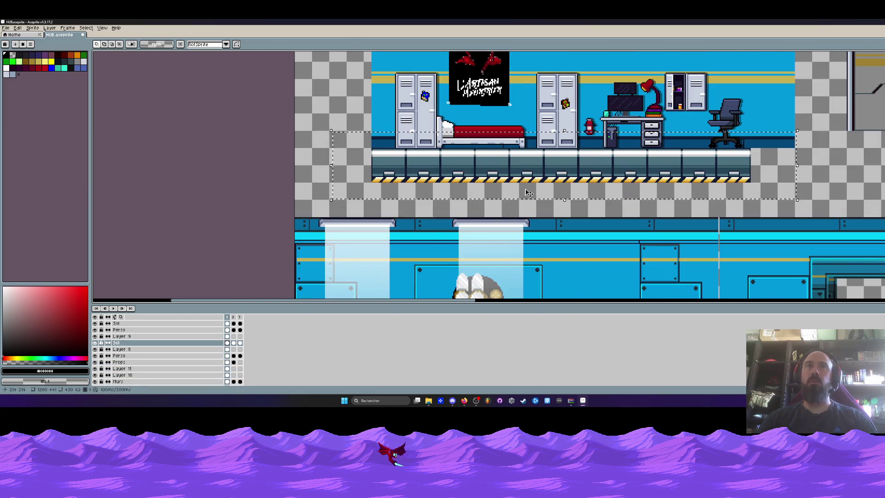
drag(388, 168, 797, 180)
key(ctrl+d)
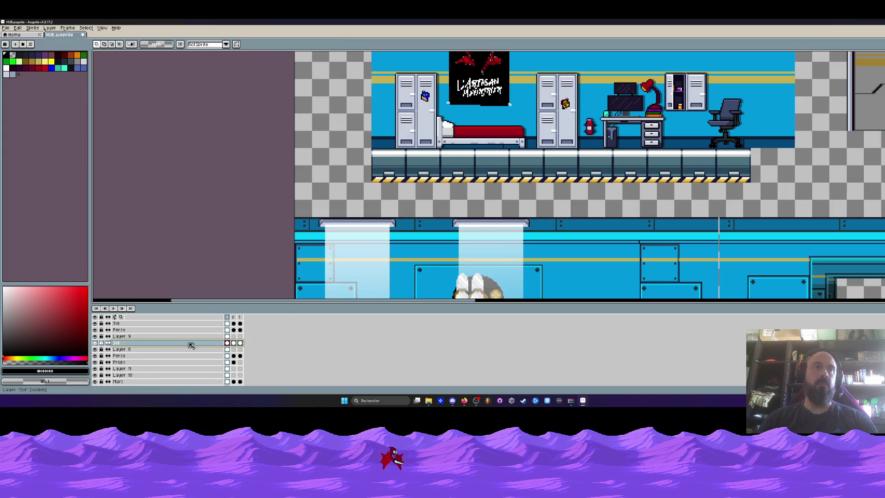
click(94, 343)
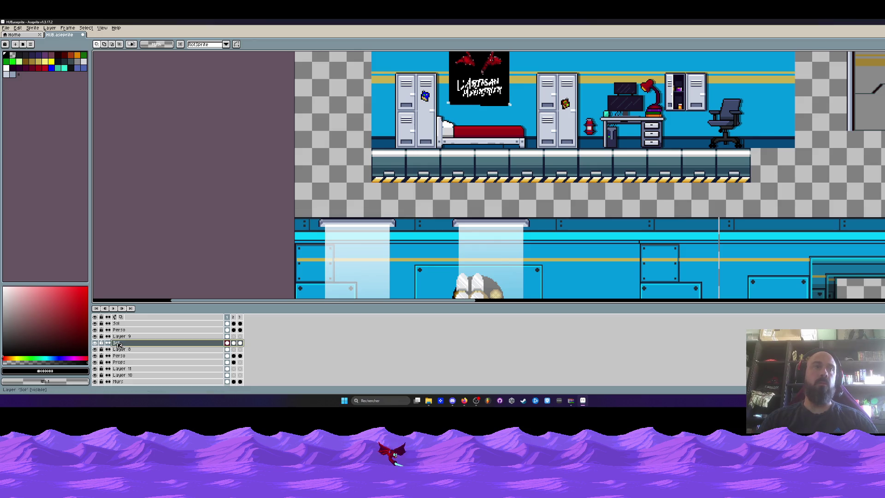
Move the upper Sol layer below Layer 9, merge it down, and show the merged layer.
key(1)
key(plus)
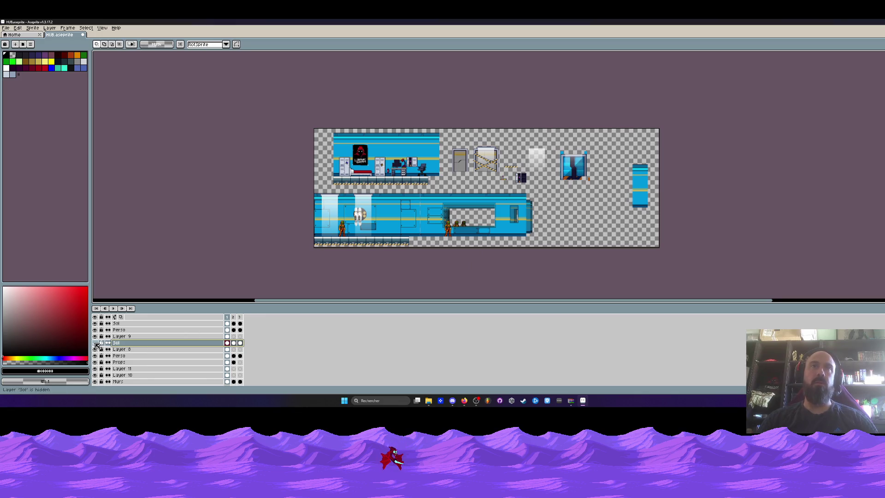
drag(117, 323, 120, 342)
right_click(121, 342)
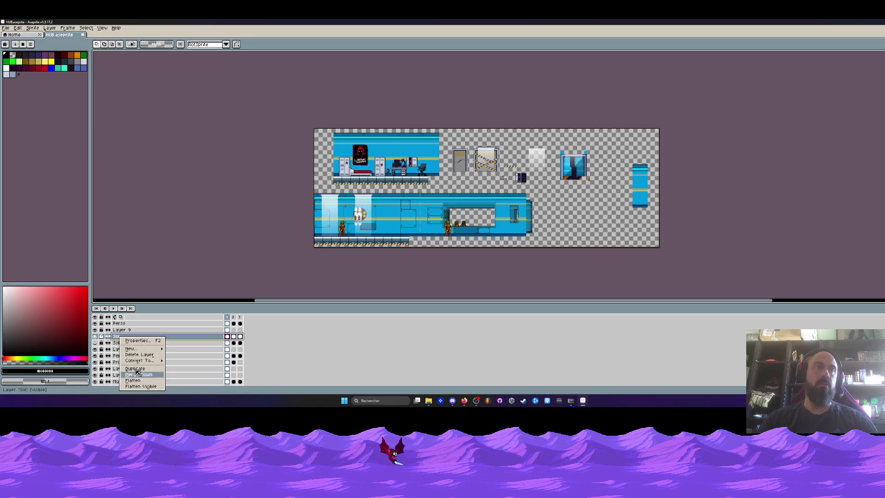
click(140, 374)
click(95, 336)
scroll(376, 180, up, 4)
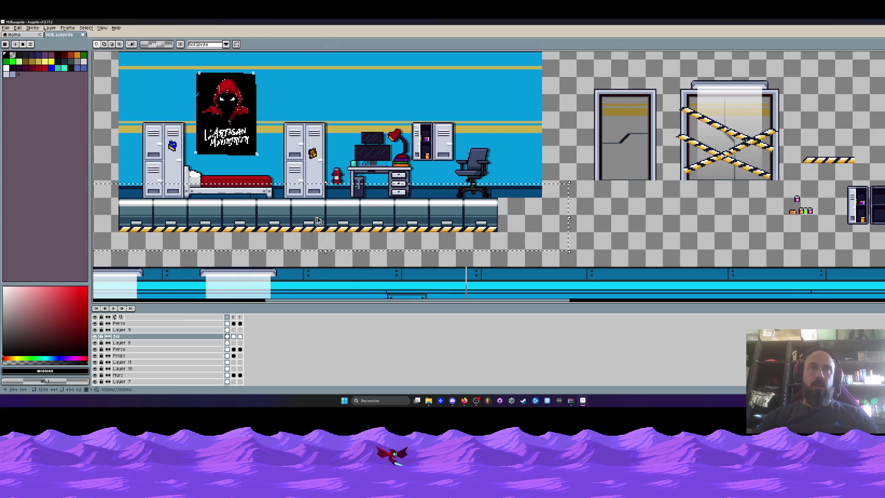
Copy the floor section rightward to extend the floor under the doors.
mouse_move(572, 223)
mouse_down()
mouse_move(716, 227)
mouse_move(706, 224)
mouse_up()
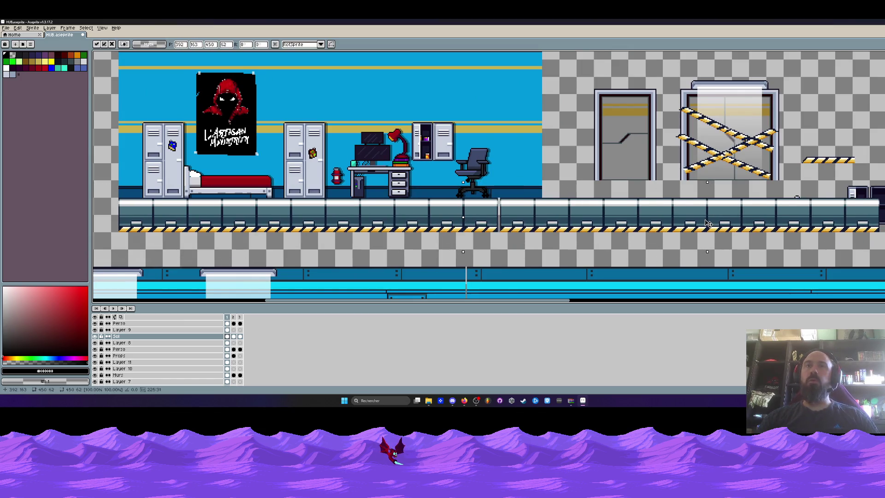
scroll(706, 224, down, 2)
scroll(736, 209, up, 1)
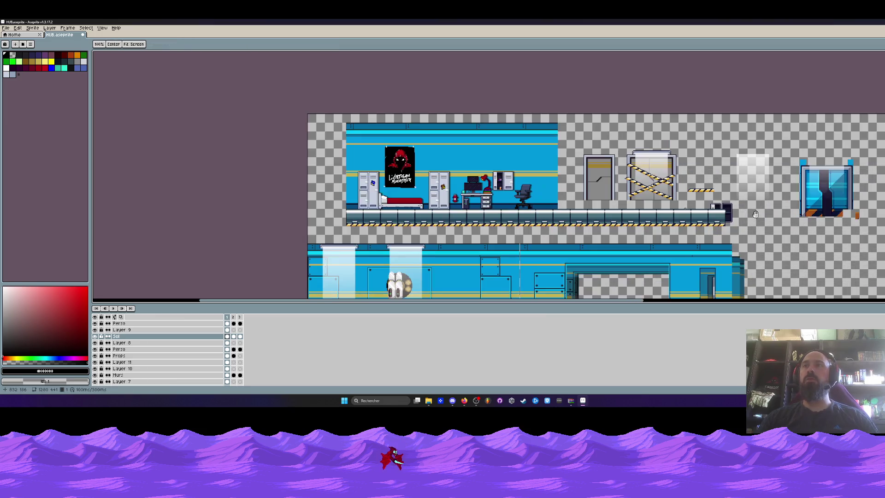
On the Props layer, select the props beside the doors and trial-lift them, cancelling the move.
key(m)
drag(636, 140, 764, 249)
click(138, 355)
mouse_move(710, 239)
mouse_down()
mouse_move(713, 175)
mouse_move(734, 231)
mouse_move(758, 244)
mouse_up()
key(Escape)
Move the terminal prop up off the walkway onto the wall, then select the small props near the top.
drag(636, 200, 793, 244)
mouse_move(719, 220)
mouse_down()
mouse_move(804, 248)
mouse_move(730, 153)
mouse_move(712, 149)
mouse_up()
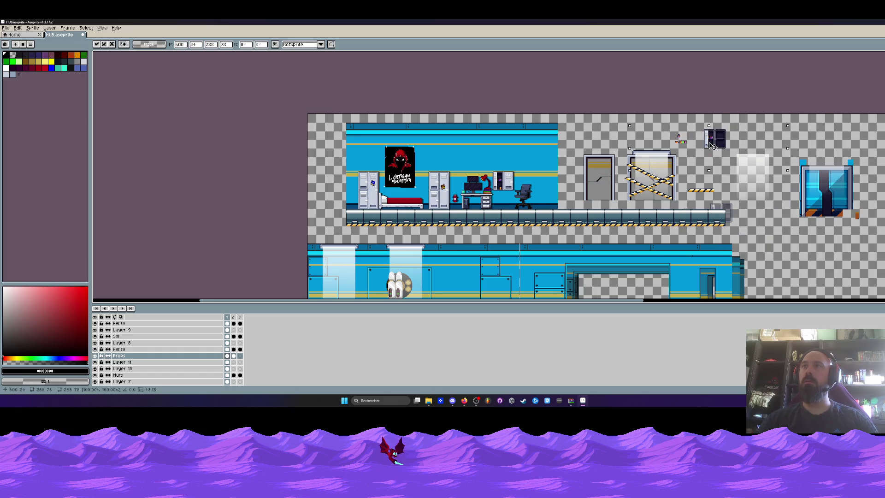
key(ctrl+d)
scroll(677, 143, up, 3)
scroll(659, 179, down, 1)
mouse_move(616, 120)
mouse_down()
mouse_move(692, 165)
mouse_move(396, 225)
mouse_move(767, 172)
mouse_up()
scroll(660, 178, up, 1)
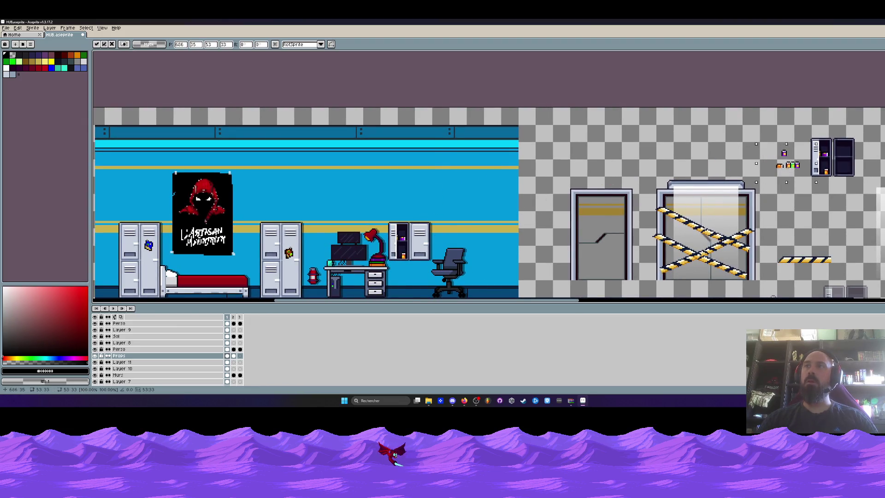
scroll(760, 149, down, 2)
scroll(759, 149, up, 2)
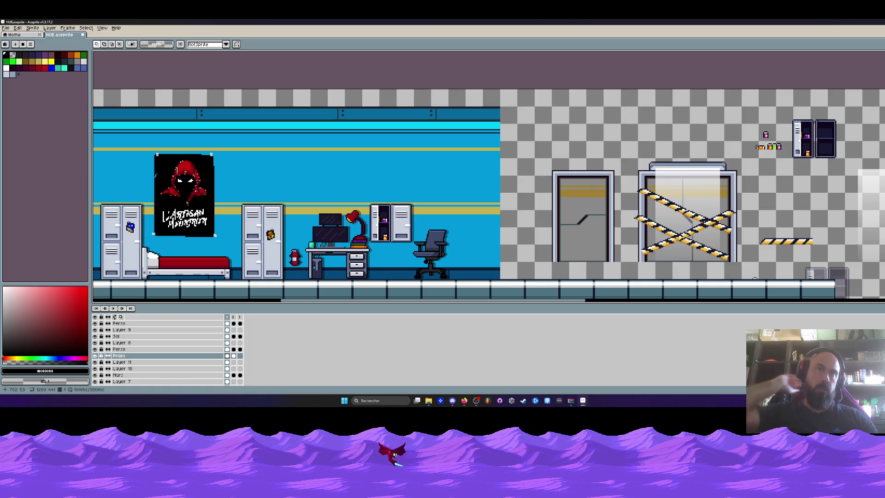
Zoom around the level to review it, briefly selecting the grey door.
scroll(279, 200, down, 1)
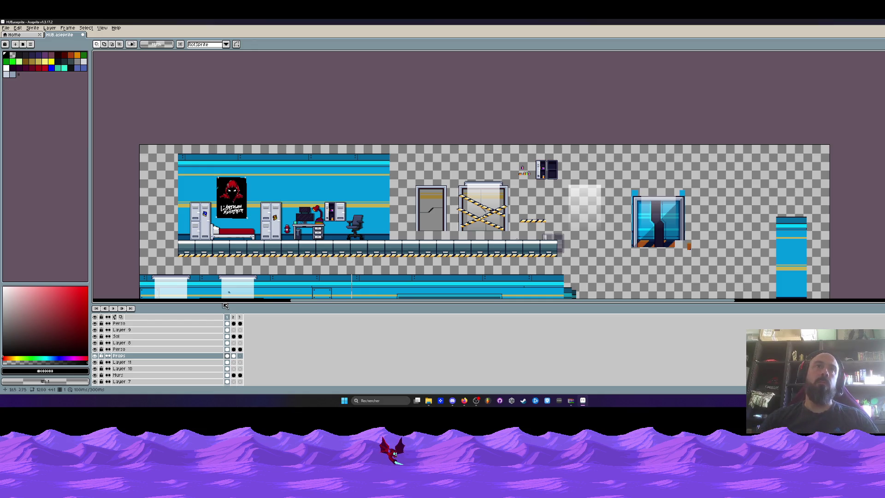
scroll(336, 199, up, 3)
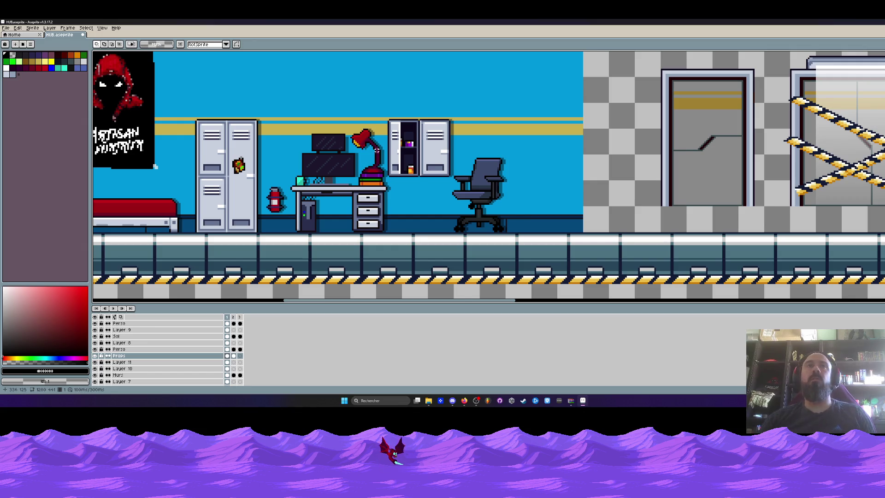
scroll(377, 151, up, 2)
scroll(339, 216, down, 2)
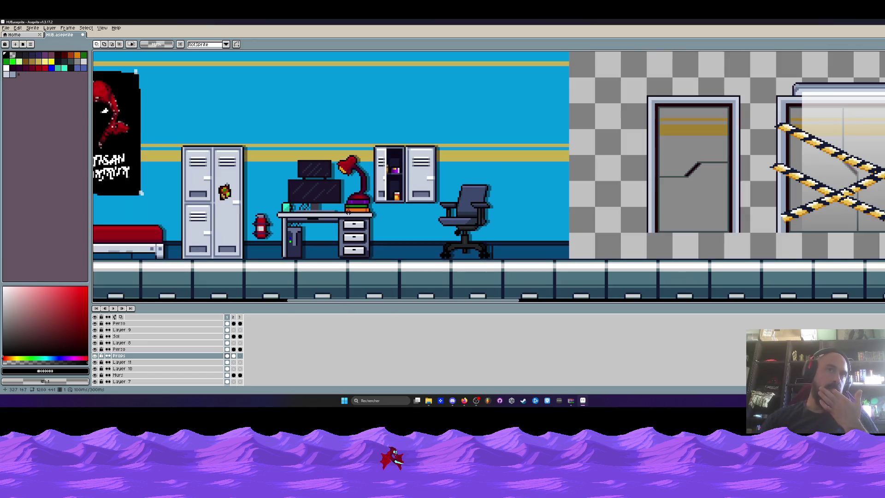
scroll(330, 235, down, 2)
scroll(304, 256, down, 2)
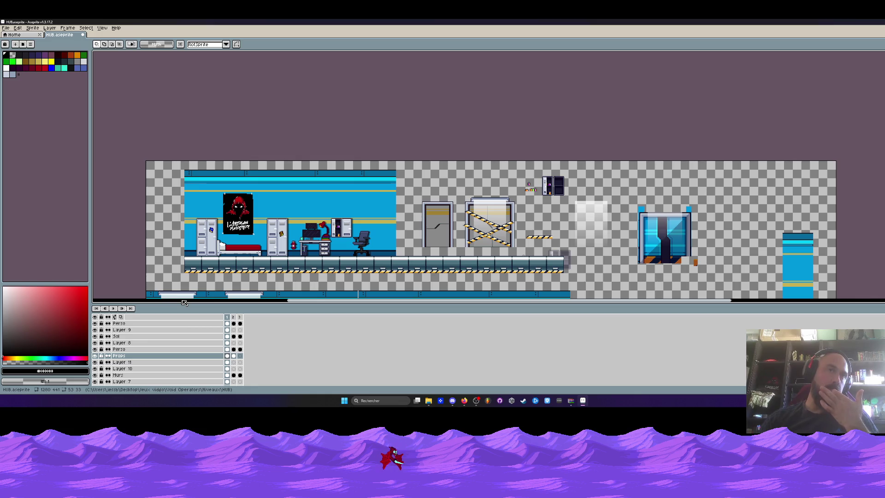
scroll(205, 274, up, 3)
scroll(205, 273, down, 4)
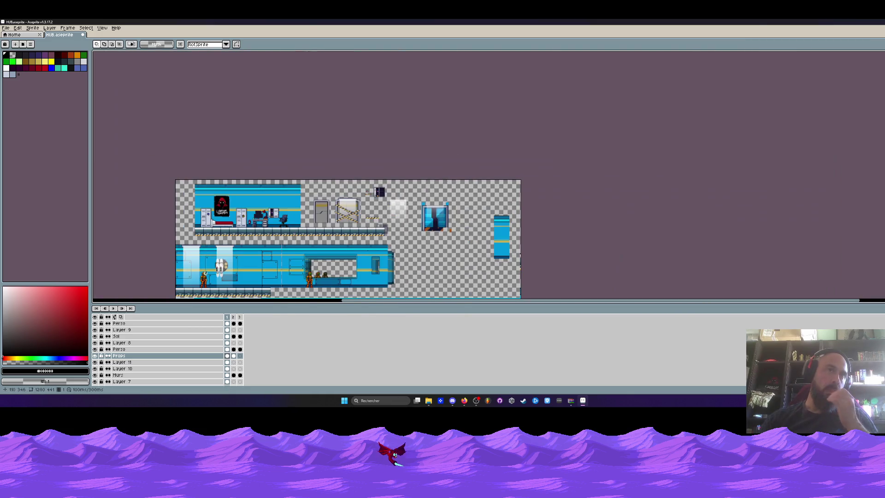
scroll(232, 217, up, 1)
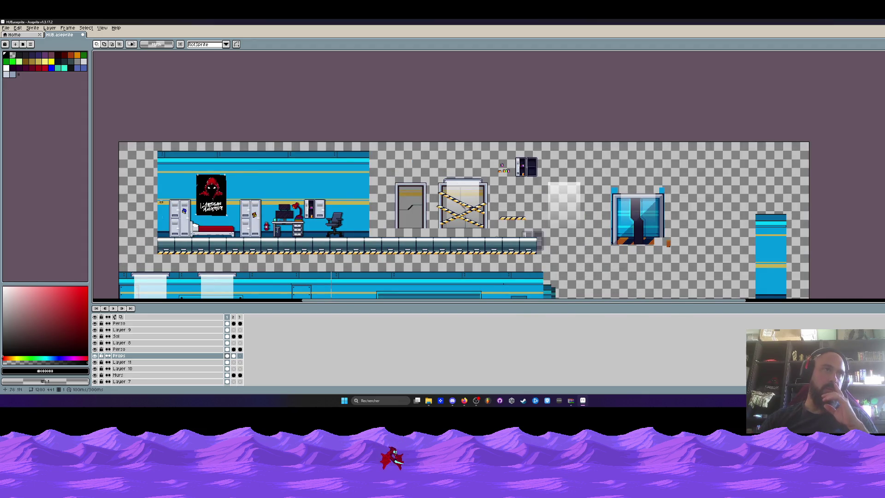
scroll(437, 203, up, 1)
drag(329, 150, 420, 266)
click(391, 137)
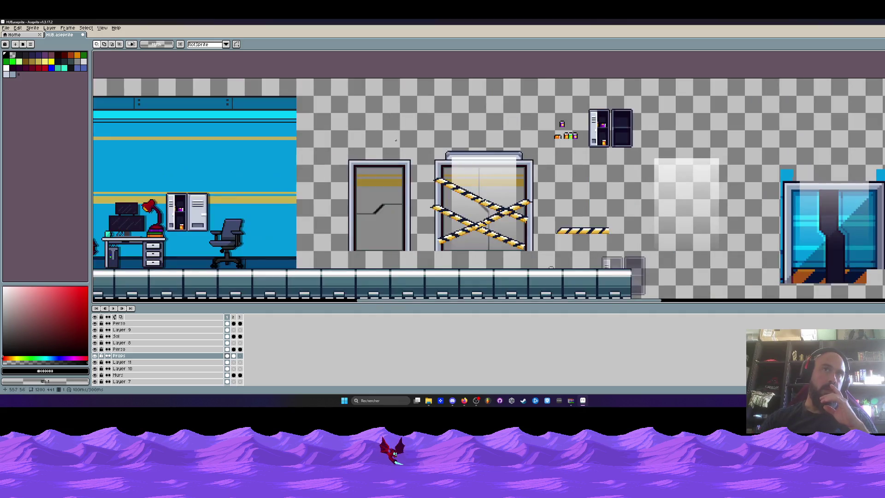
scroll(159, 206, down, 1)
scroll(139, 229, left, 3)
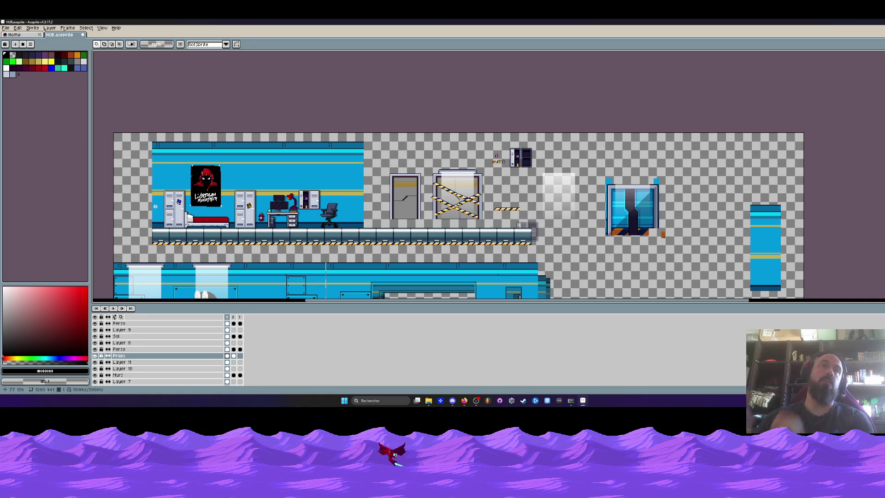
Finish reviewing the level and save HUB.aseprite with File > Save.
scroll(205, 249, down, 3)
scroll(205, 249, up, 1)
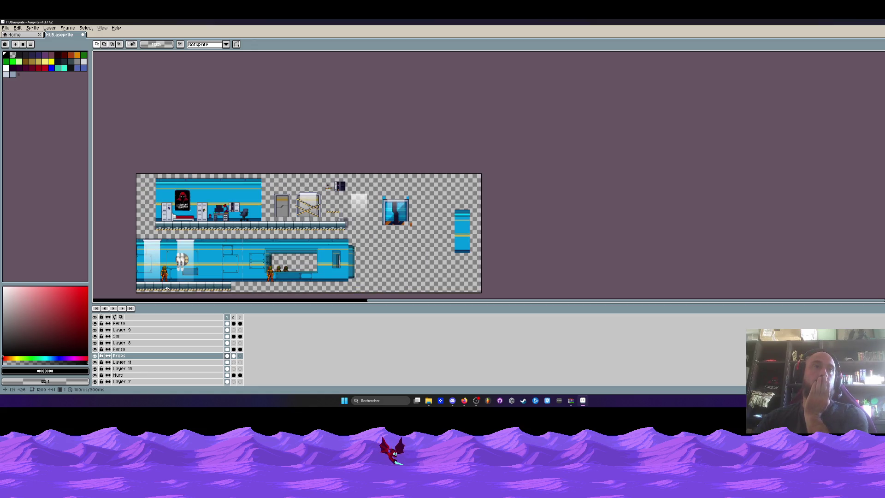
scroll(167, 288, up, 1)
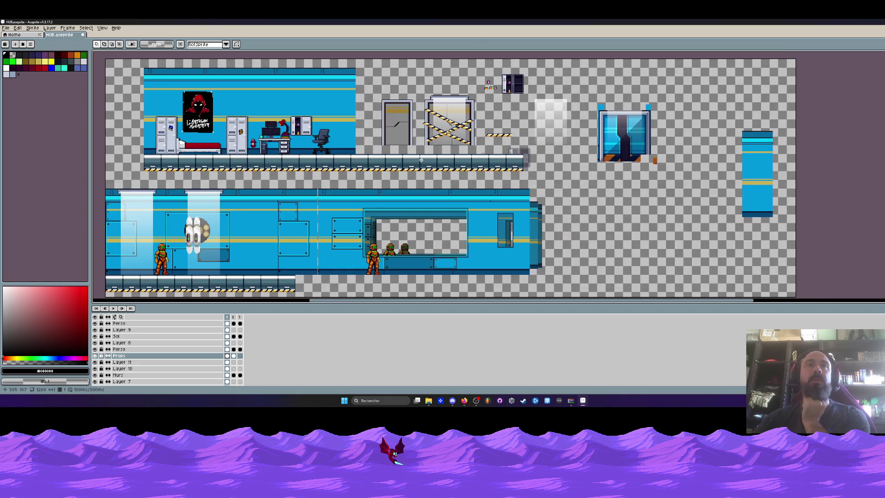
scroll(407, 234, up, 2)
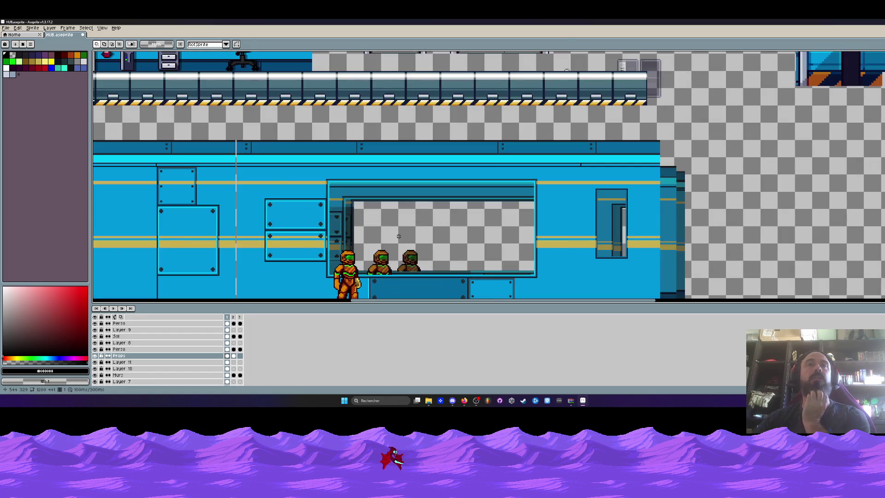
scroll(387, 229, down, 2)
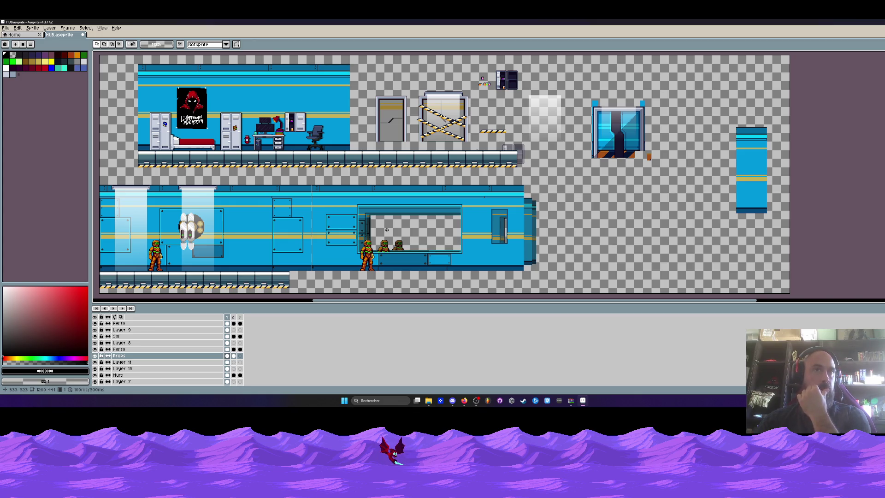
click(5, 28)
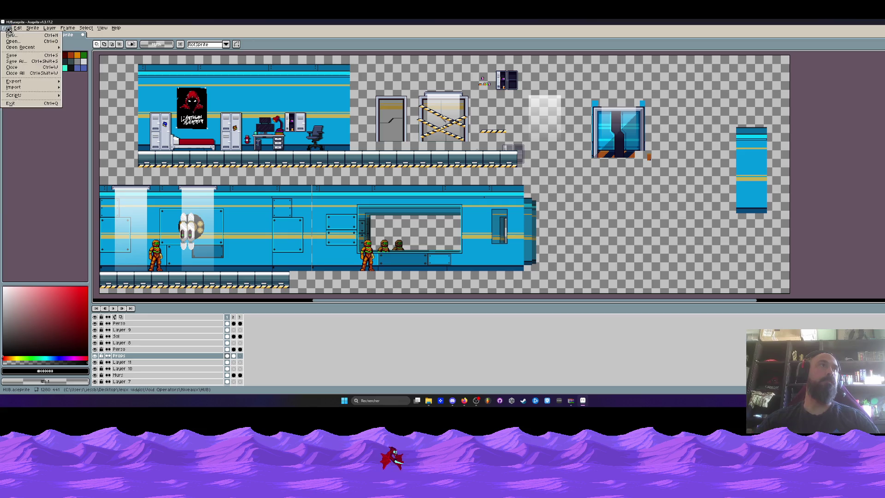
click(14, 61)
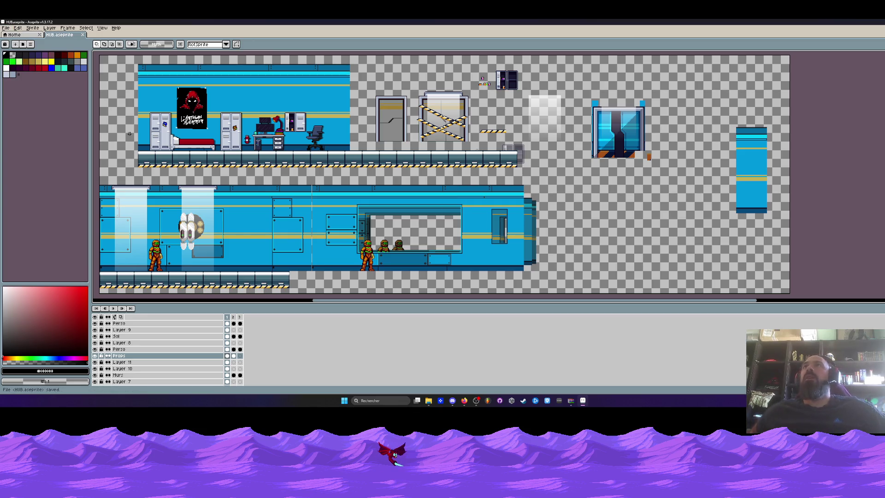
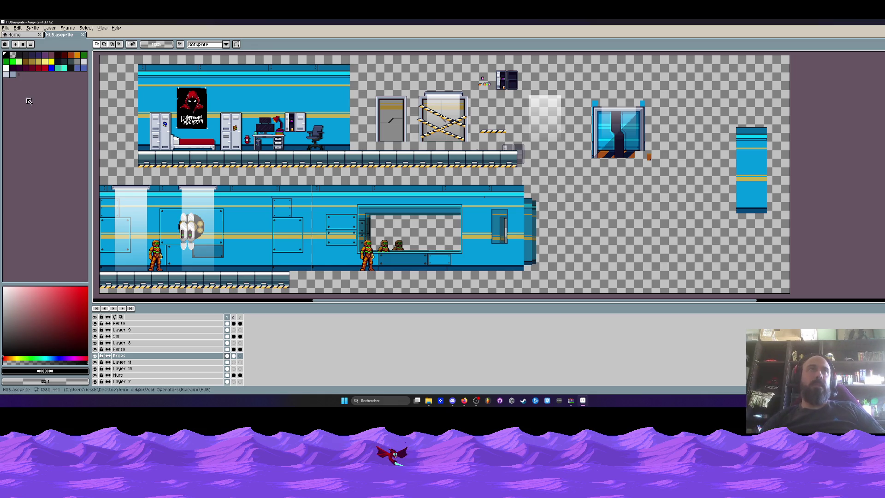
Go back from the Walker folder through Mobs and Sprites to Void Operators, then open Shotgun in Aseprite.
key(super+Down)
key(super+Down)
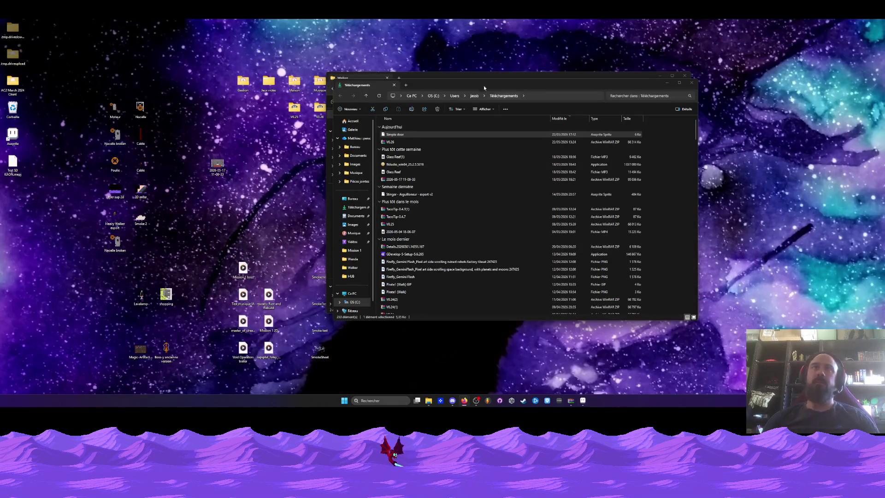
drag(473, 83, 434, 126)
click(447, 79)
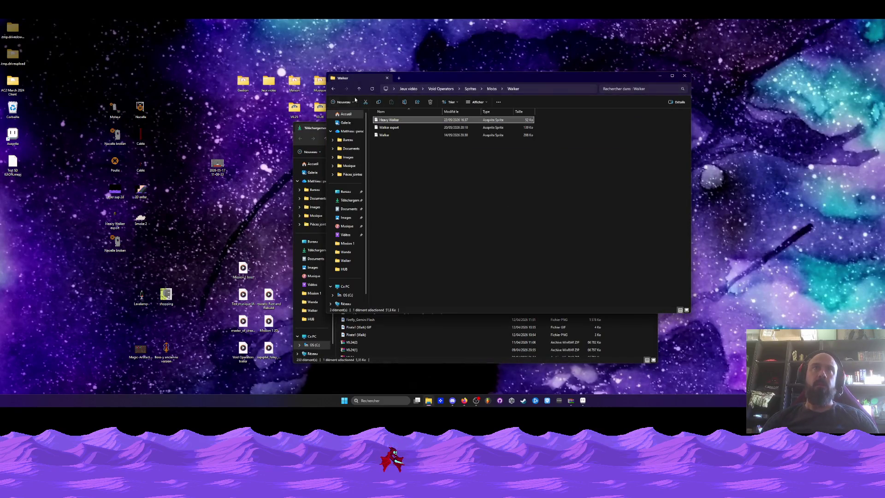
click(333, 89)
click(333, 89)
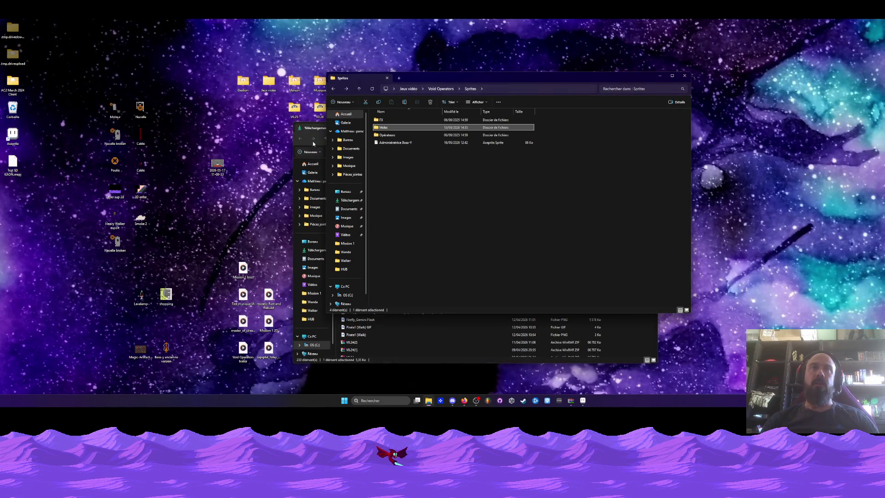
click(335, 90)
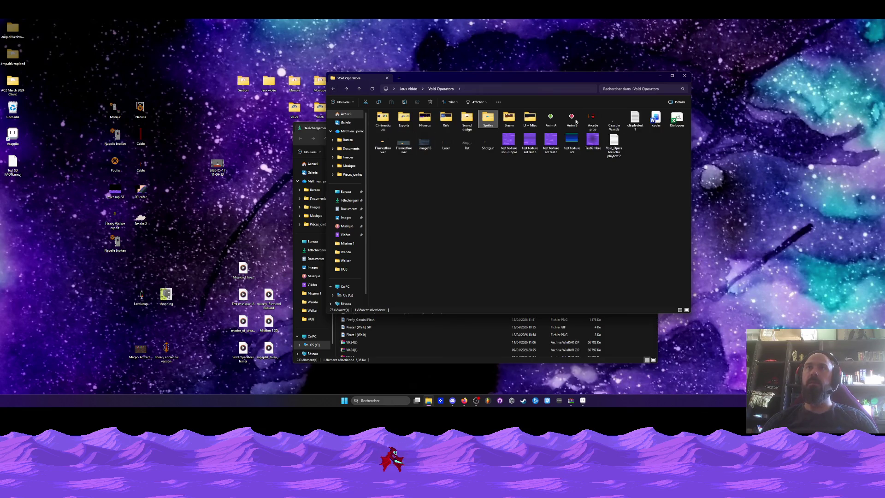
click(491, 143)
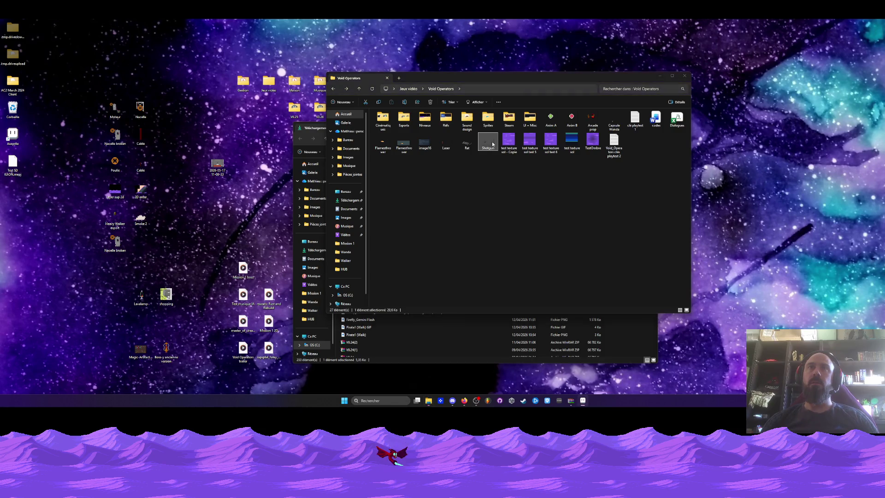
click(581, 400)
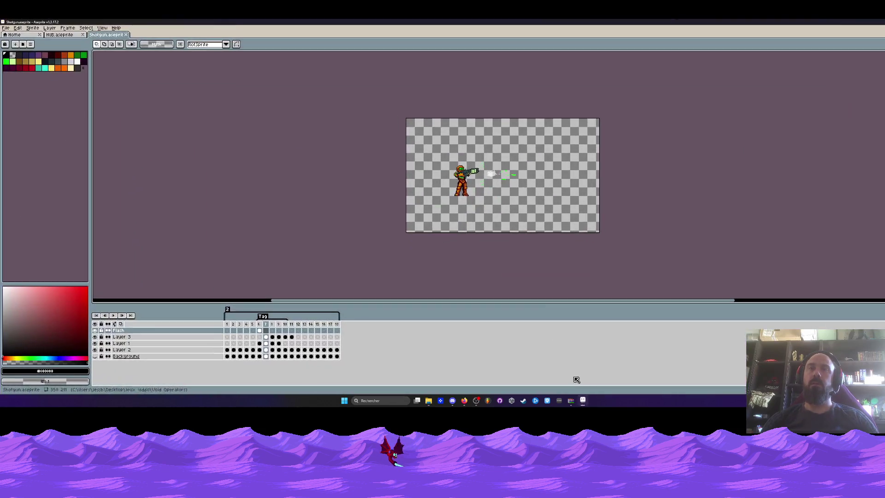
Play the Shotgun firing animation, zooming the canvas in and out to watch it.
scroll(471, 180, up, 3)
key(Return)
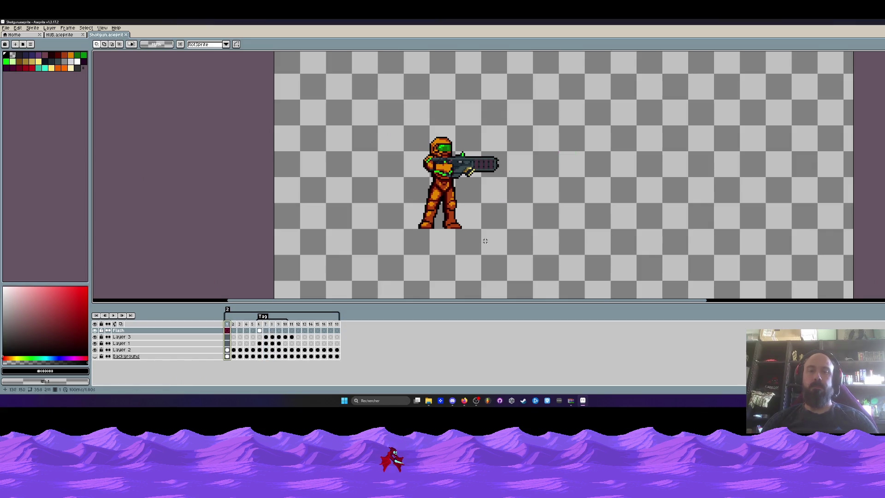
scroll(618, 203, down, 1)
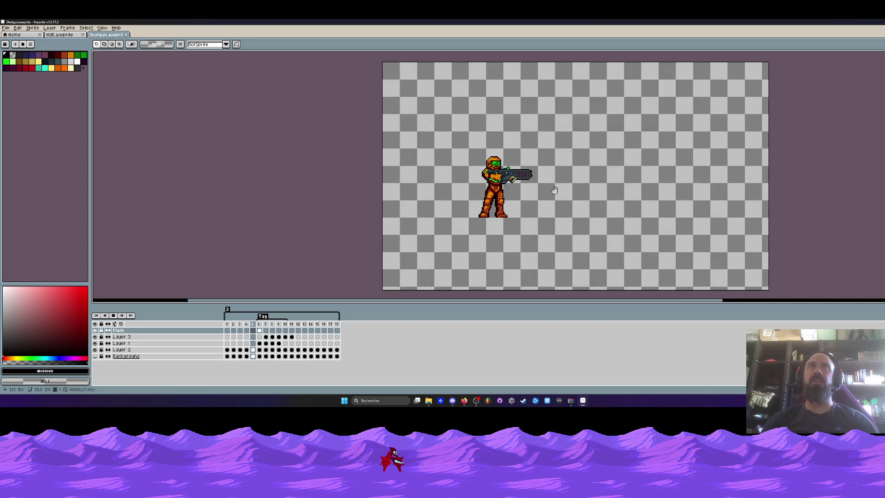
scroll(554, 190, up, 1)
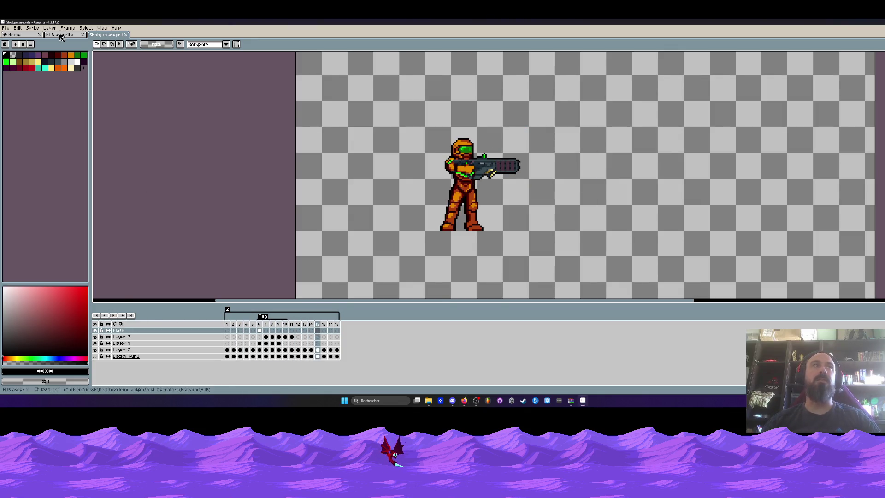
Look over the HUB.aseprite level sheet, then return to the Shotgun animation off frame 15.
click(61, 36)
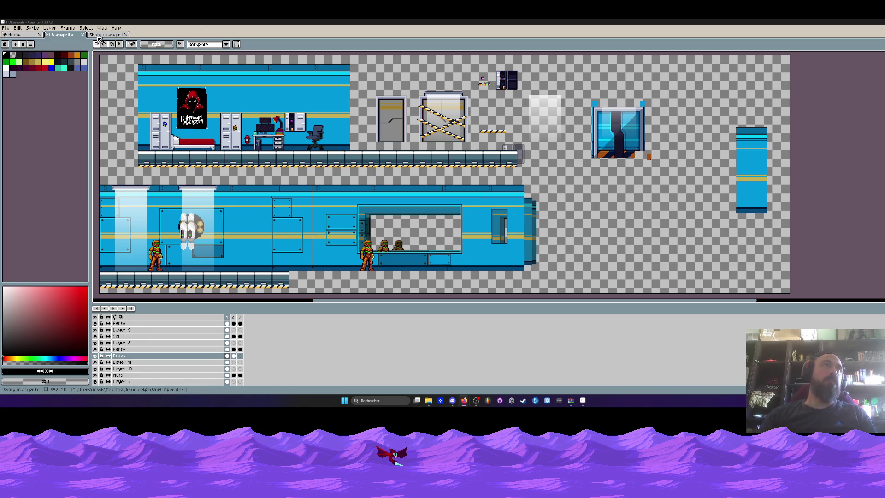
click(106, 35)
click(232, 331)
Replay Shotgun, stop on the muzzle flash frame, switch to HUB and minimize Aseprite.
click(113, 315)
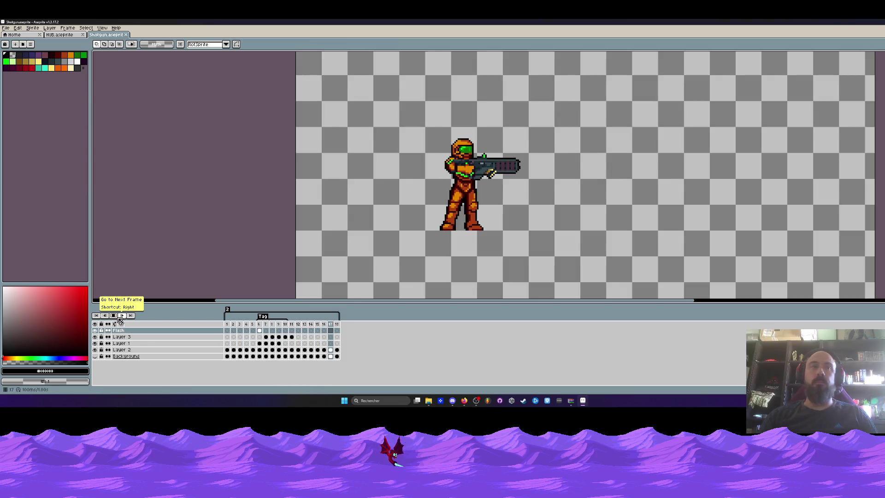
click(173, 97)
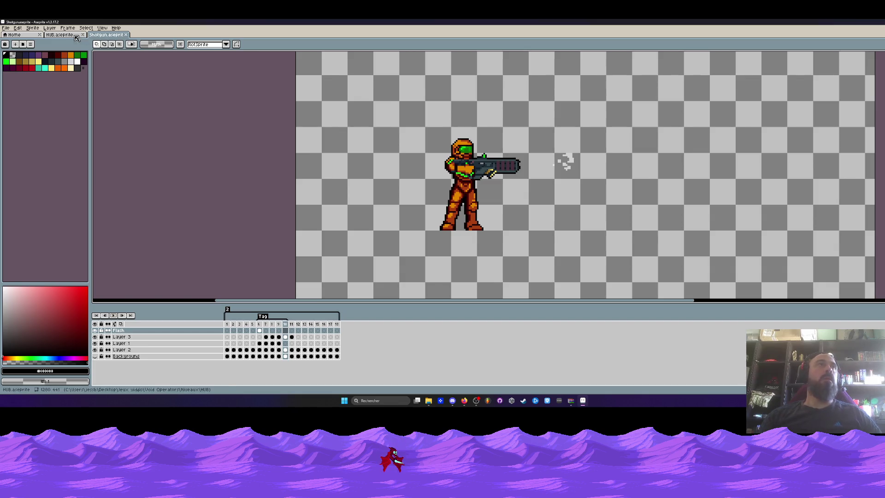
key(ctrl+shift+Tab)
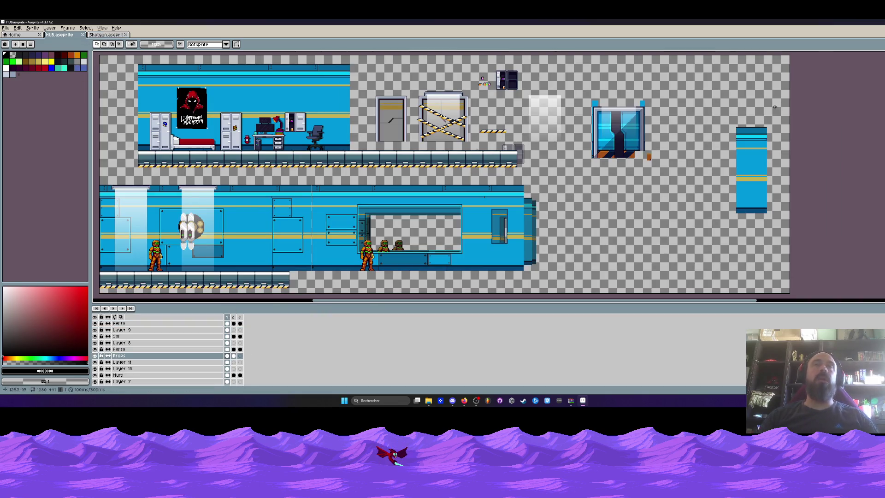
key(super+Down)
Close the Téléchargements and Void Operators Explorer windows.
drag(552, 78, 357, 91)
drag(653, 128, 671, 106)
click(669, 104)
click(484, 88)
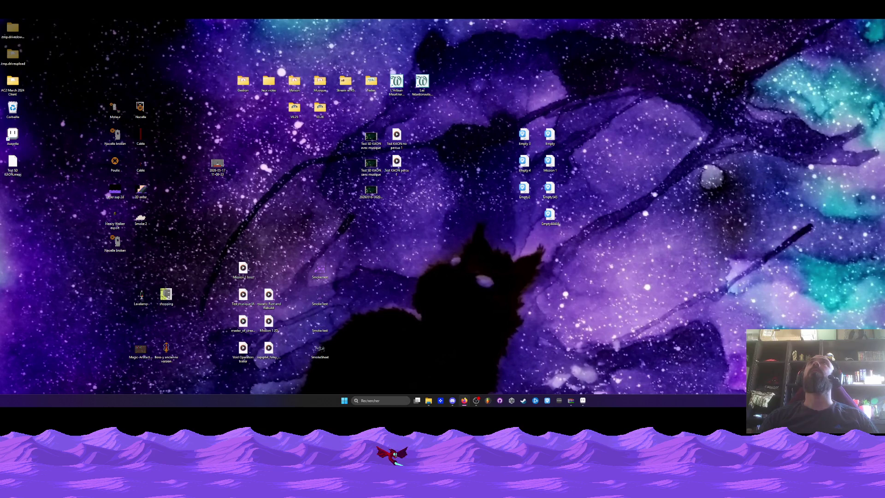